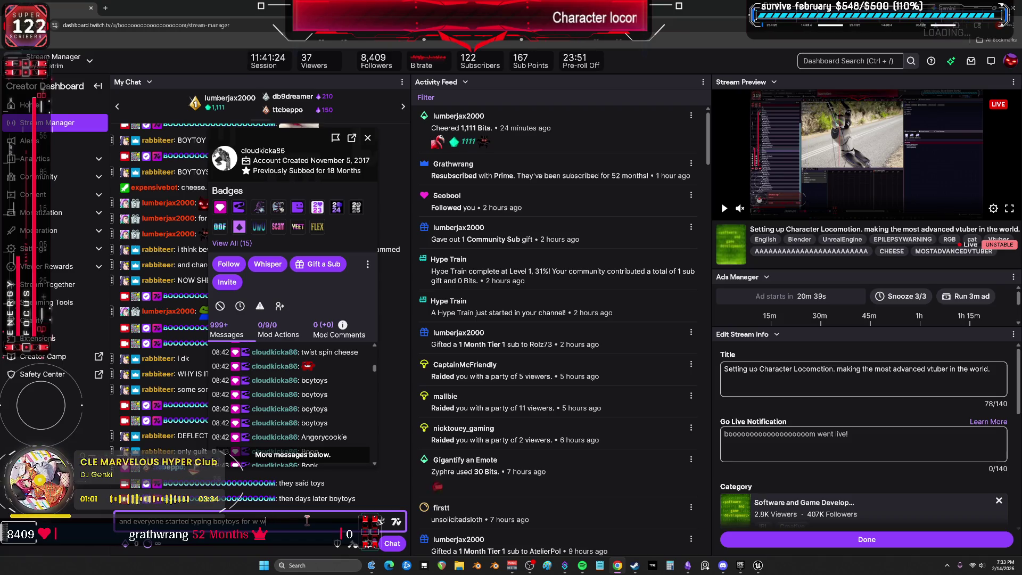
Post the chat reply about typing boytoys for a week, close the viewer card, and return to Unreal
{"action": "type", "text": "ek before i told y"}
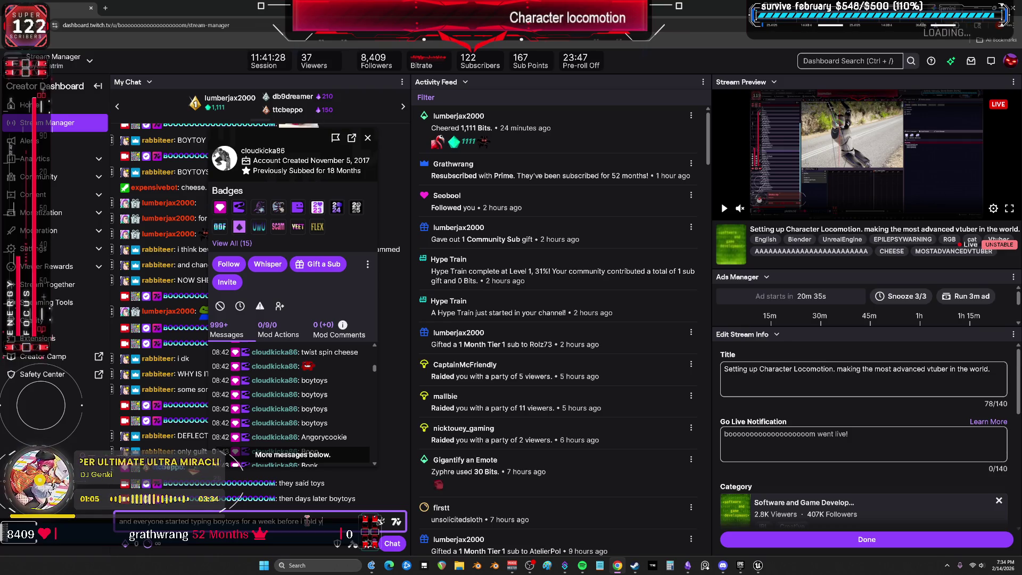
{"action": "key", "text": "Return"}
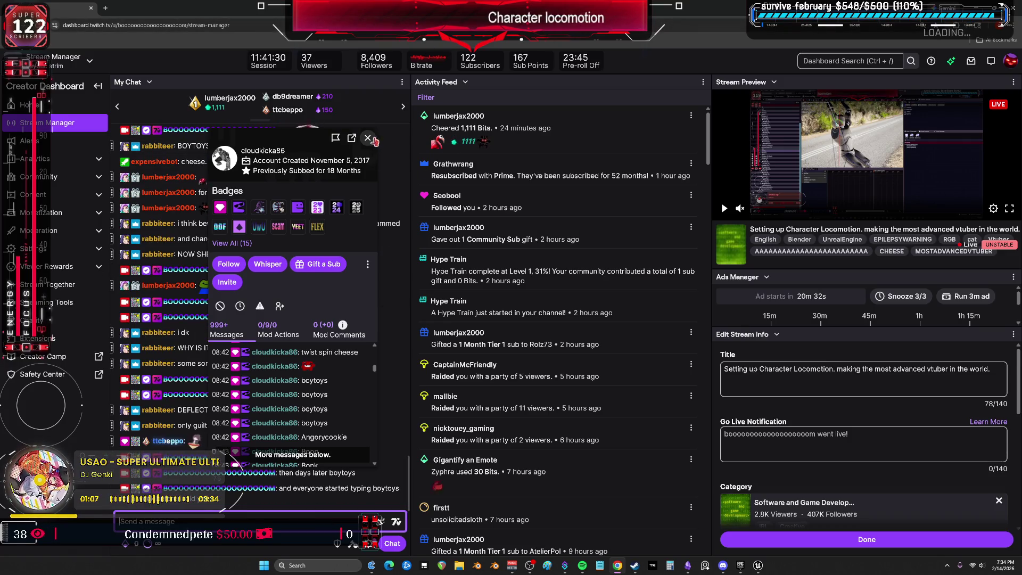
{"action": "key", "text": "Escape"}
{"action": "key", "text": "alt+Tab"}
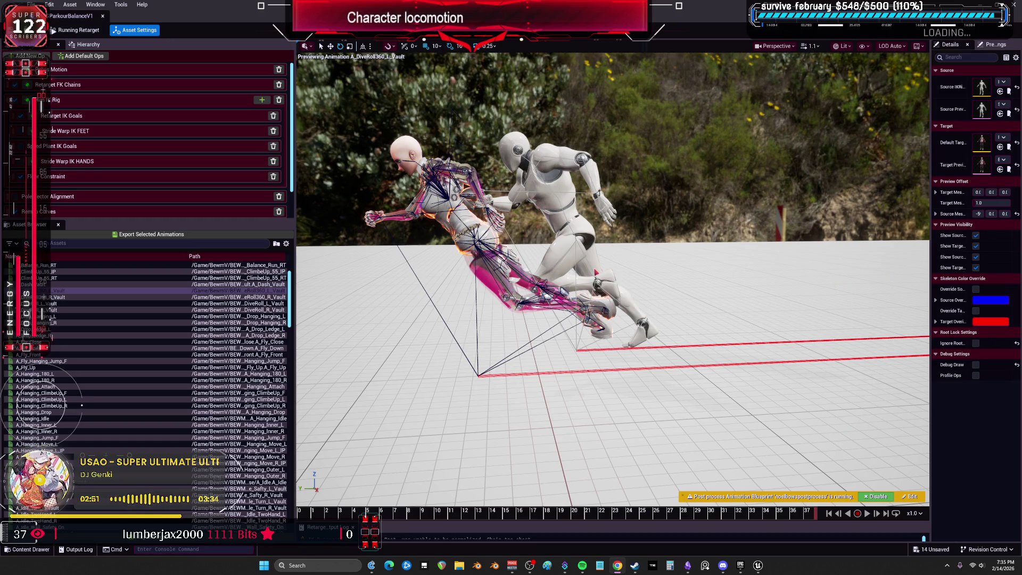
Scrub the dive-roll retarget preview to about frame 20 and widen the Details panel
{"action": "left_click", "coordinate": [334, 514]}
{"action": "mouse_move", "coordinate": [334, 514]}
{"action": "left_mouse_down"}
{"action": "mouse_move", "coordinate": [325, 514]}
{"action": "mouse_move", "coordinate": [779, 514]}
{"action": "mouse_move", "coordinate": [811, 502]}
{"action": "mouse_move", "coordinate": [659, 505]}
{"action": "mouse_move", "coordinate": [730, 509]}
{"action": "left_mouse_up"}
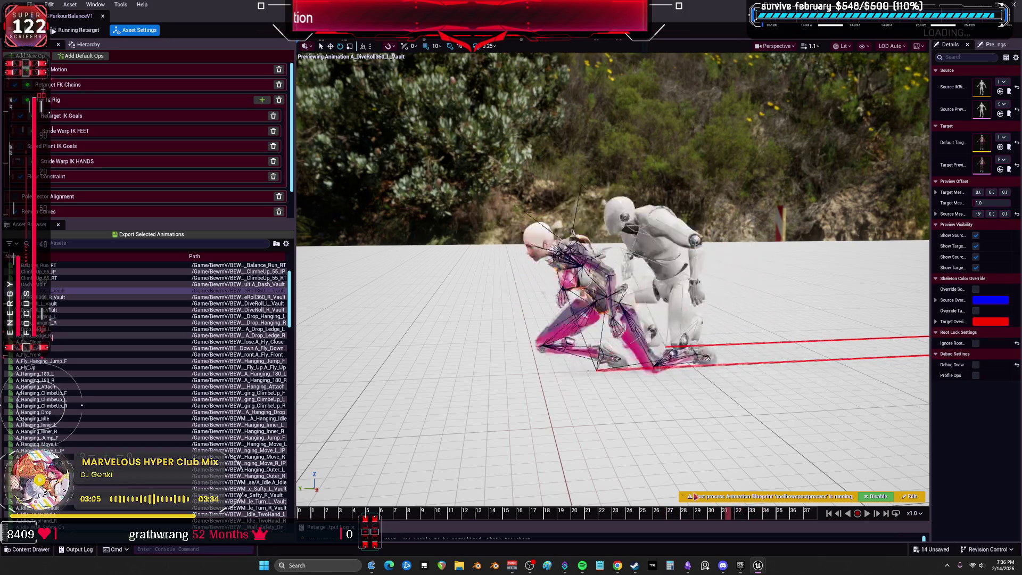
{"action": "left_click_drag", "start_coordinate": [931, 165], "coordinate": [794, 165]}
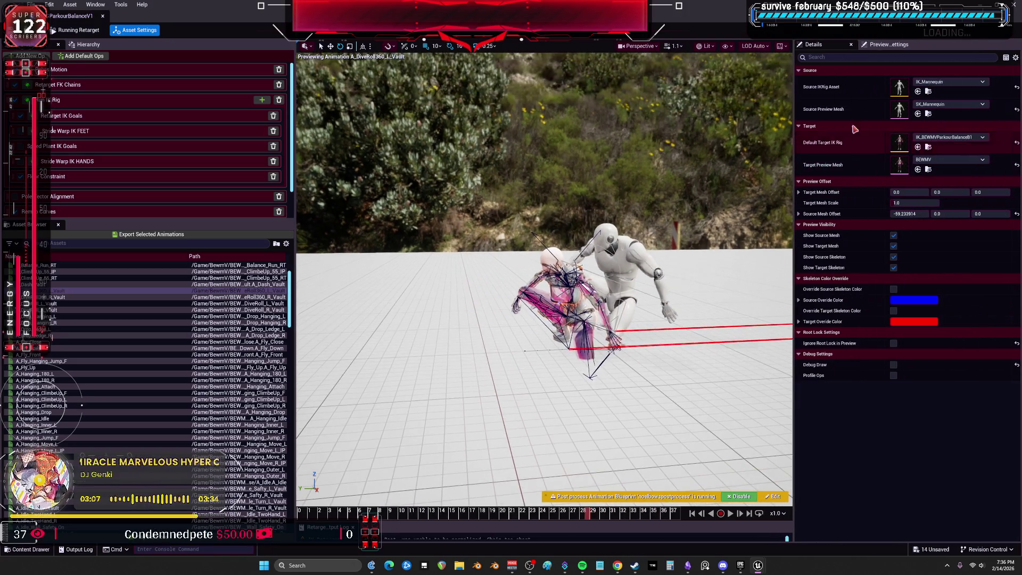
Assign IK_BEWMVParkourBalanceJ1 as the default target IK rig for all ops and stop playback
{"action": "left_click", "coordinate": [970, 138]}
{"action": "scroll", "coordinate": [990, 298], "scroll_direction": "down", "scroll_amount": 2}
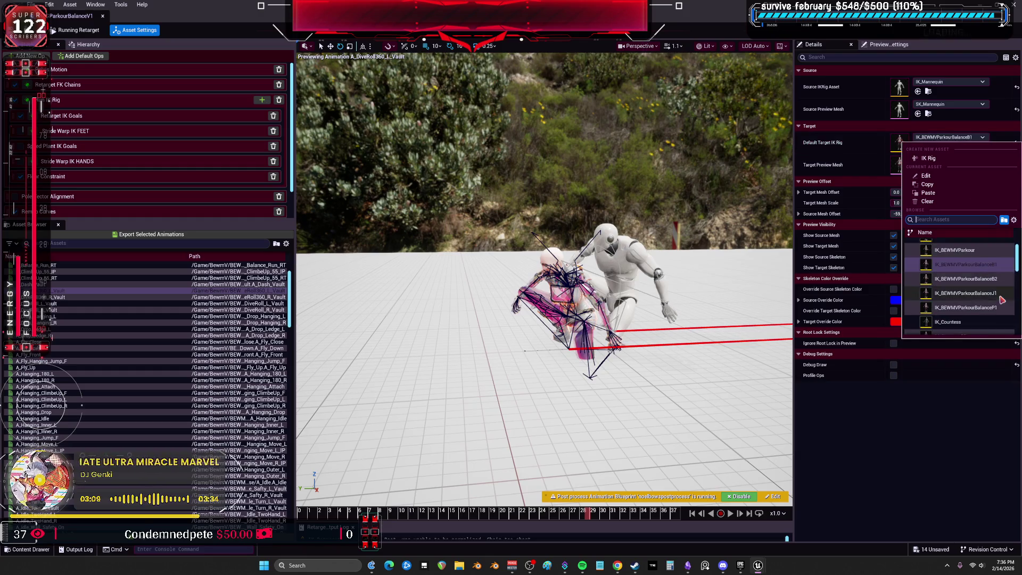
{"action": "left_click", "coordinate": [994, 307]}
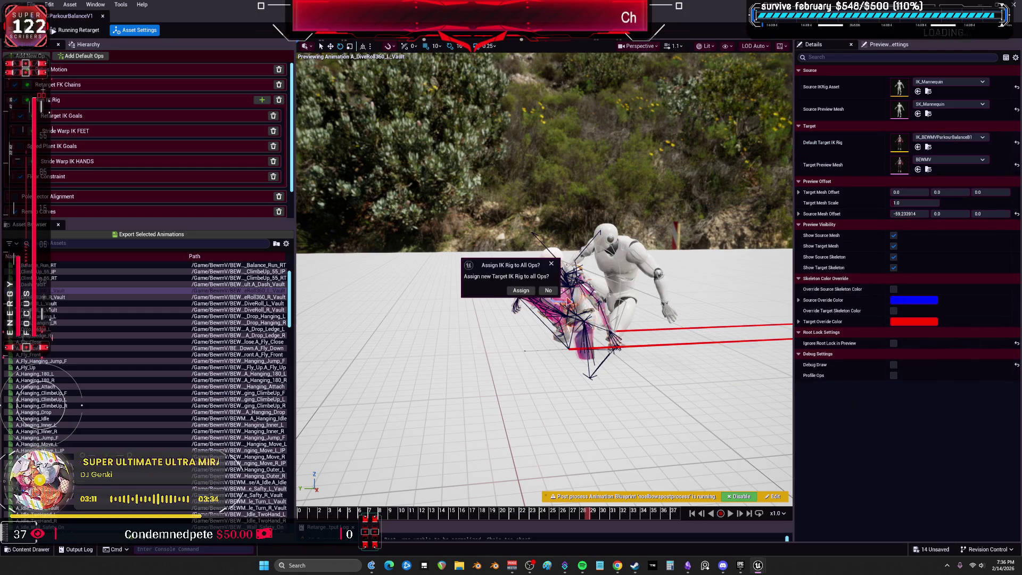
{"action": "left_click", "coordinate": [521, 290]}
{"action": "left_click", "coordinate": [730, 514]}
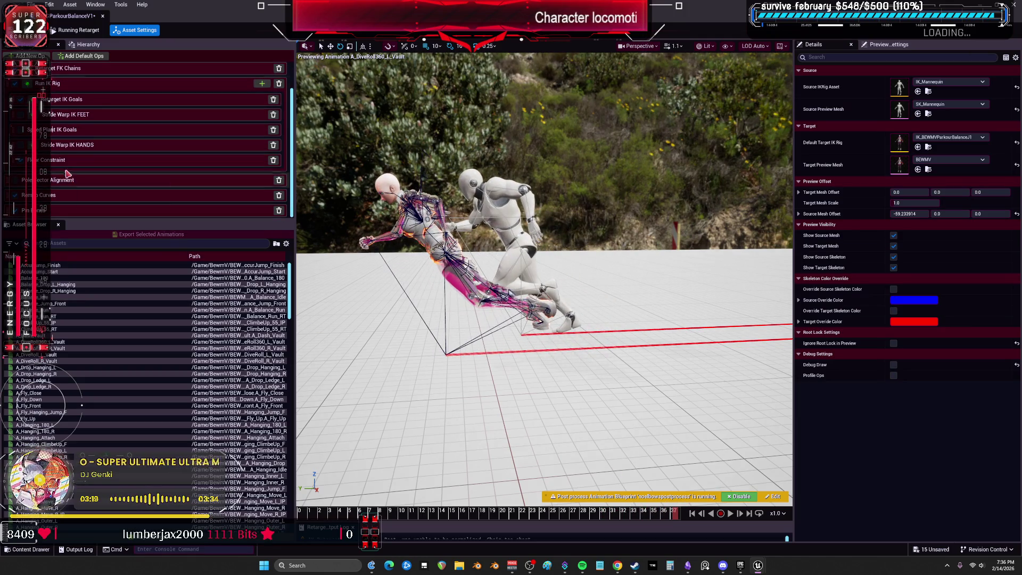
Enable IK on the LeftArm retarget IK goal
{"action": "left_click", "coordinate": [83, 121]}
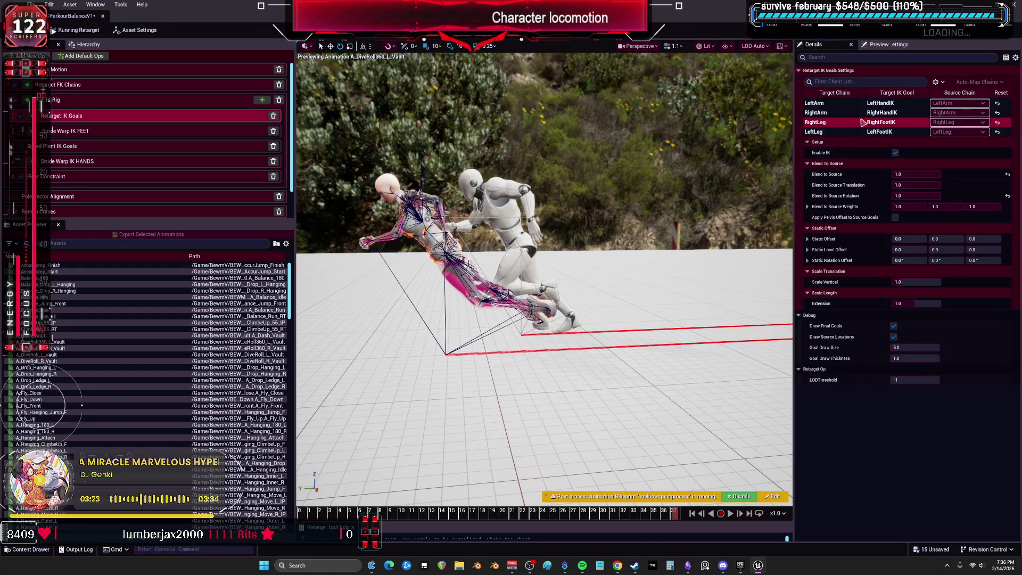
{"action": "left_click", "coordinate": [881, 103]}
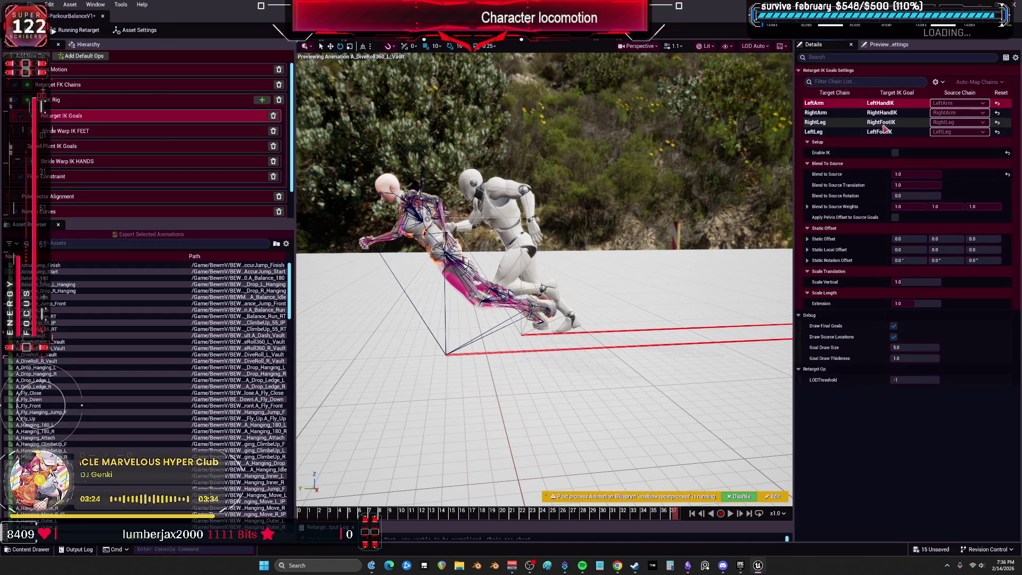
{"action": "left_click", "coordinate": [895, 153]}
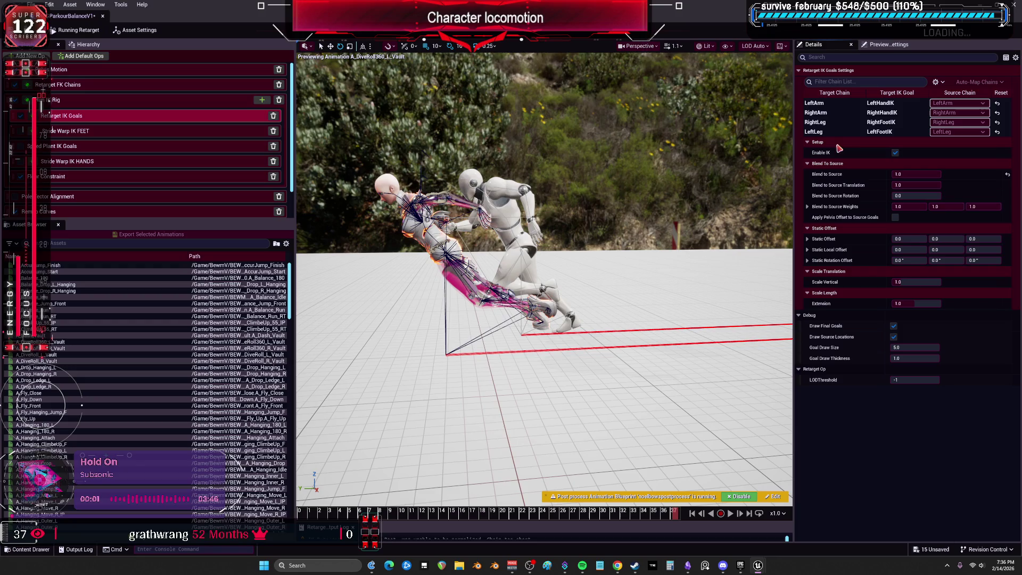
{"action": "left_click", "coordinate": [114, 101]}
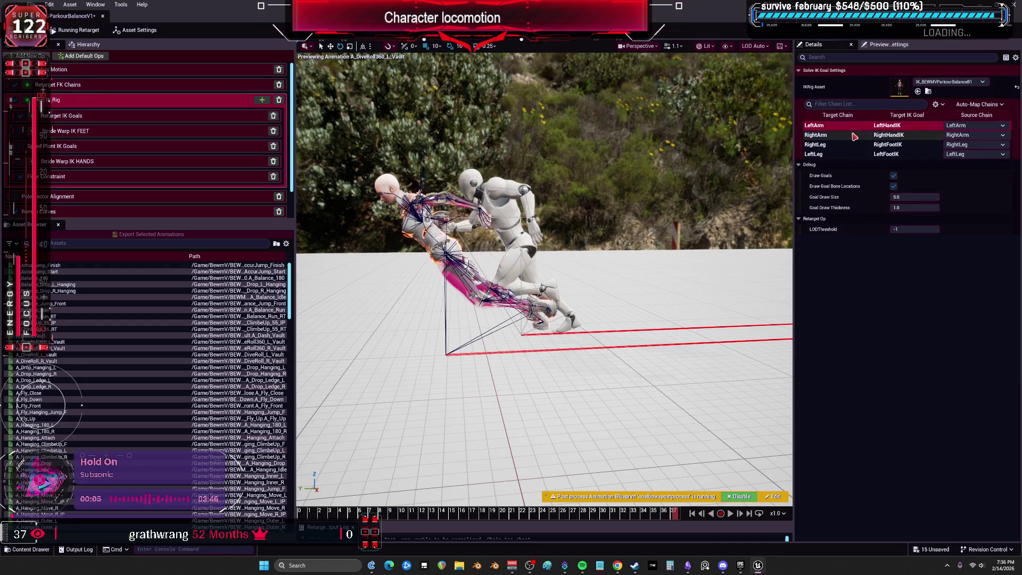
Review the Spine, leg and arm FK chain mappings, ending on the Pelvis Motion settings
{"action": "left_click", "coordinate": [128, 80]}
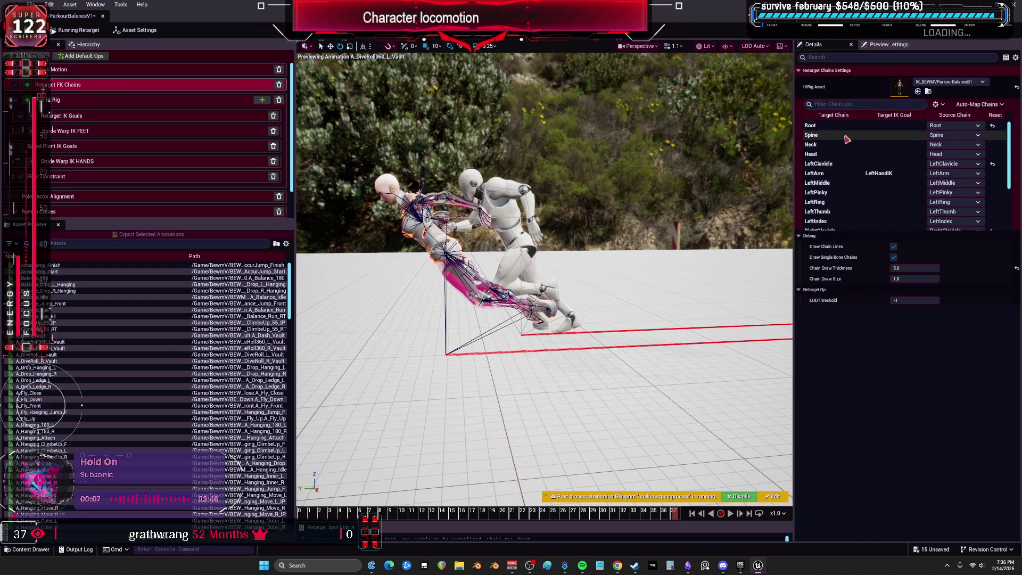
{"action": "left_click", "coordinate": [782, 137]}
{"action": "scroll", "coordinate": [860, 155], "scroll_direction": "down", "scroll_amount": 2}
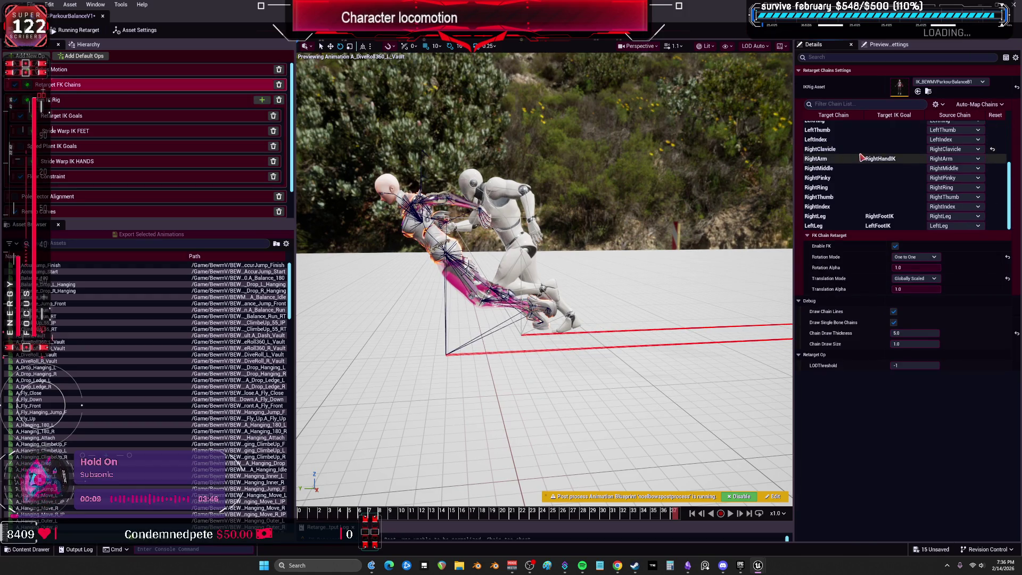
{"action": "scroll", "coordinate": [856, 203], "scroll_direction": "up", "scroll_amount": 3}
{"action": "left_click", "coordinate": [811, 135]}
{"action": "scroll", "coordinate": [849, 176], "scroll_direction": "down", "scroll_amount": 4}
{"action": "left_click", "coordinate": [819, 216]}
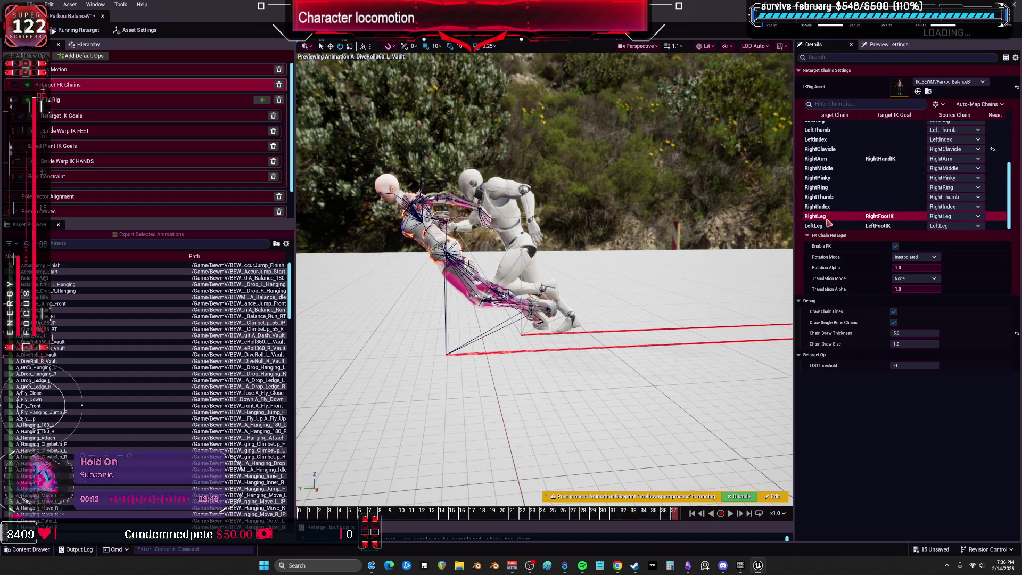
{"action": "left_click", "coordinate": [819, 226]}
{"action": "left_click", "coordinate": [857, 159]}
{"action": "scroll", "coordinate": [857, 165], "scroll_direction": "up", "scroll_amount": 3}
{"action": "left_click", "coordinate": [851, 143]}
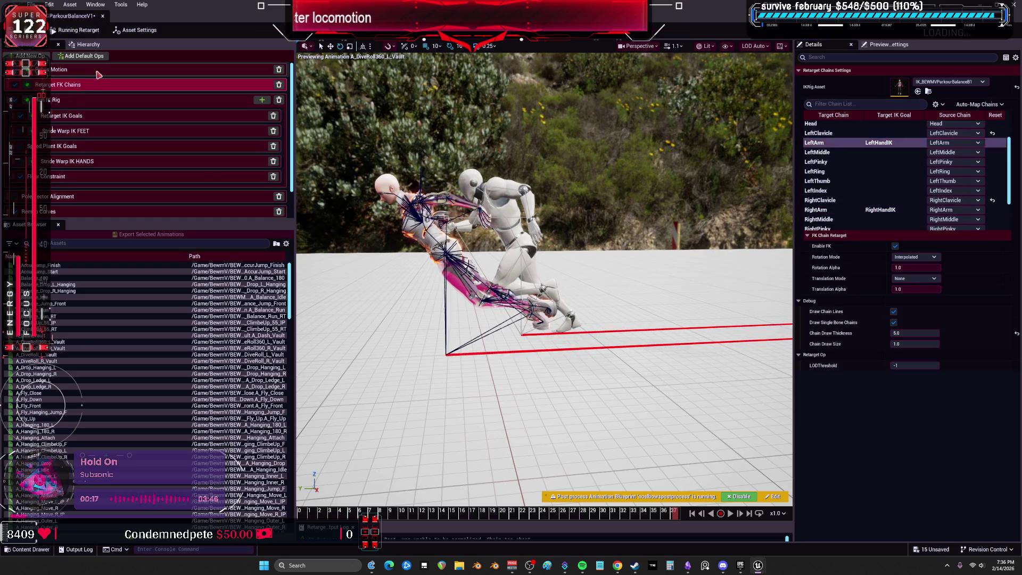
{"action": "left_click", "coordinate": [80, 70]}
Change the pelvis Translation Offset Global Z from -6.0 to 0.0 and try adjusting Translation Alpha
{"action": "type", "text": "0"}
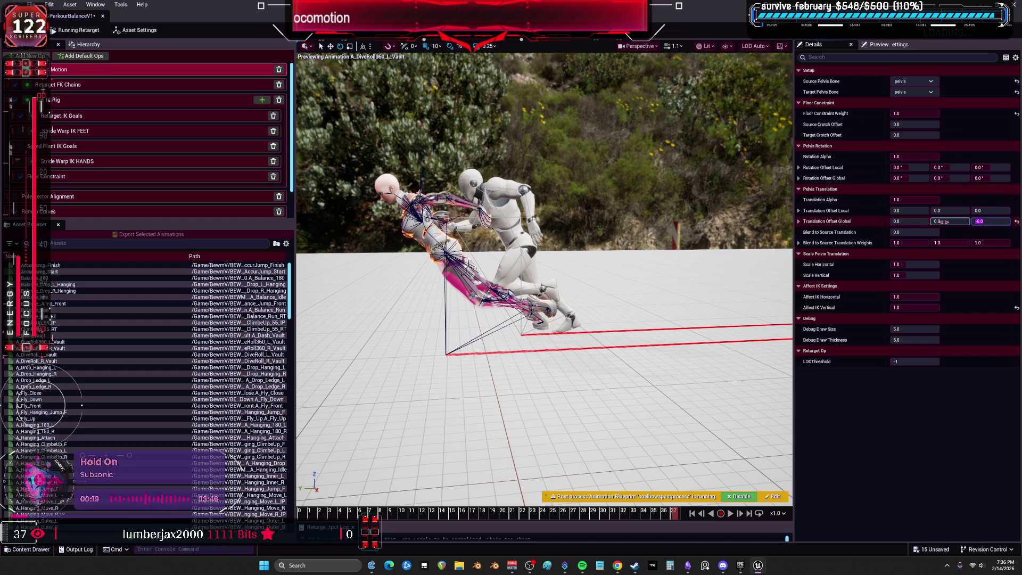
{"action": "key", "text": "Return"}
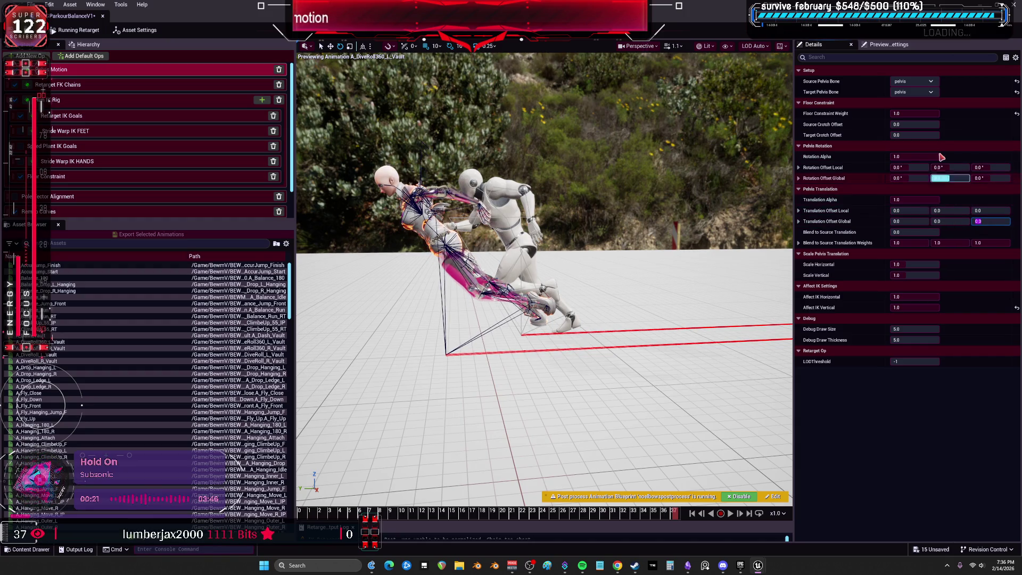
{"action": "mouse_move", "coordinate": [935, 199]}
{"action": "left_mouse_down"}
{"action": "mouse_move", "coordinate": [923, 200]}
{"action": "mouse_move", "coordinate": [939, 199]}
{"action": "left_mouse_up"}
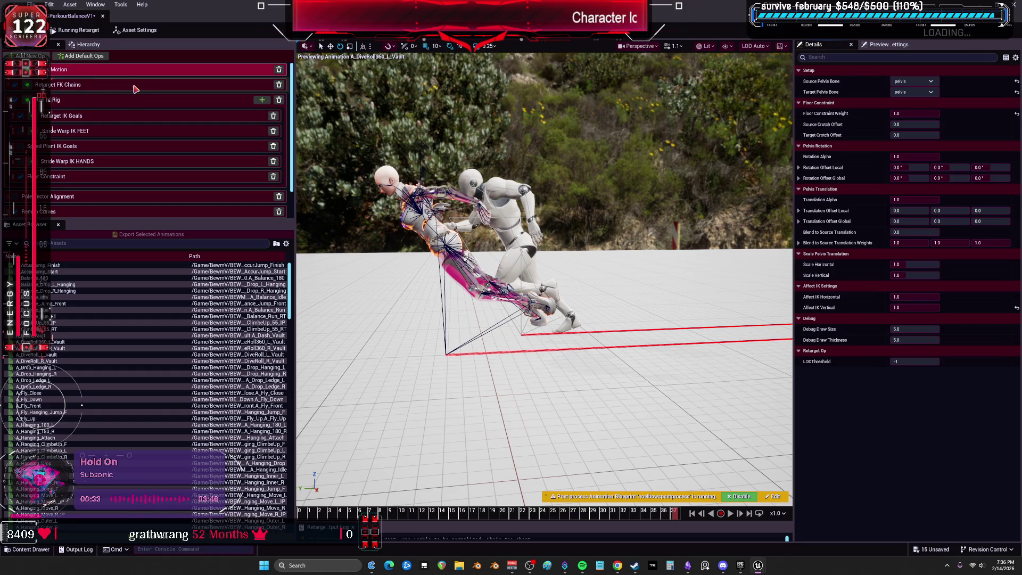
{"action": "left_click", "coordinate": [104, 89]}
Set the Root FK chain to Interpolated rotation mode and Absolute translation mode
{"action": "scroll", "coordinate": [840, 188], "scroll_direction": "down", "scroll_amount": 5}
{"action": "scroll", "coordinate": [840, 189], "scroll_direction": "up", "scroll_amount": 5}
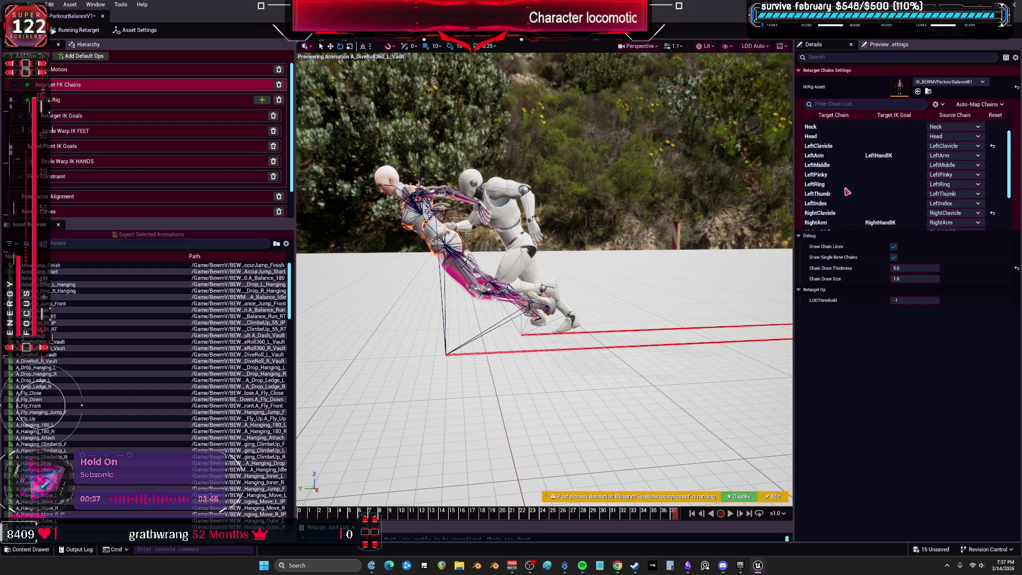
{"action": "left_click", "coordinate": [846, 126]}
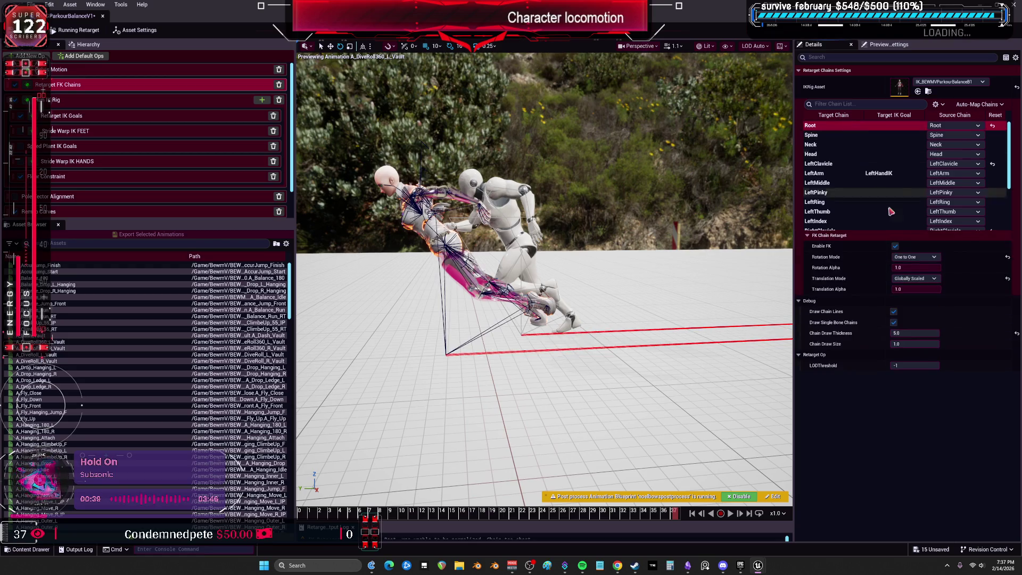
{"action": "left_click", "coordinate": [916, 257]}
{"action": "left_click", "coordinate": [922, 272]}
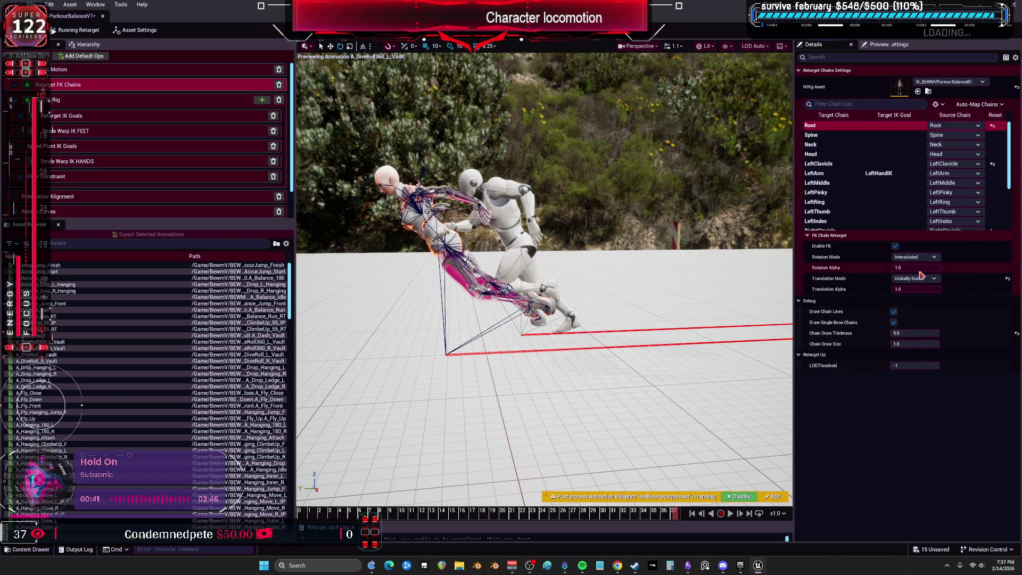
{"action": "left_click", "coordinate": [921, 278]}
{"action": "left_click", "coordinate": [920, 302]}
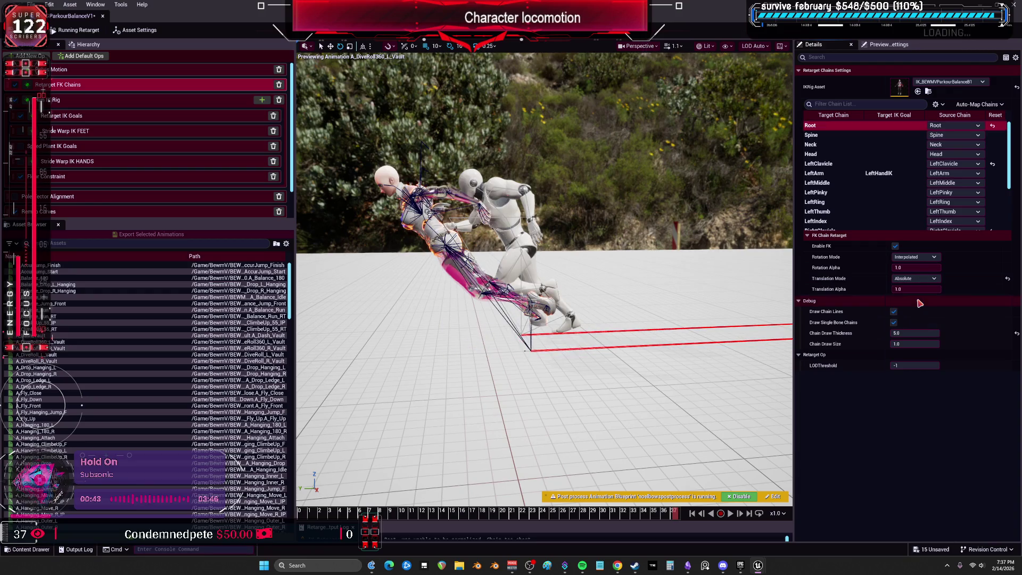
Try lowering the pelvis floor constraint weight, then open the IK_BEWMVParkourBalanceJ1 target rig
{"action": "left_click", "coordinate": [125, 68]}
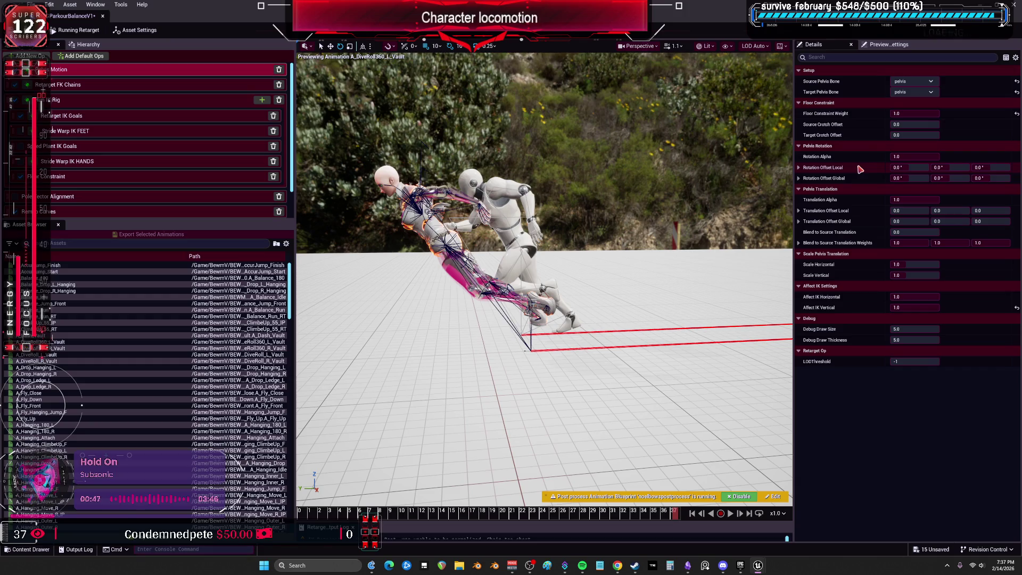
{"action": "left_click_drag", "start_coordinate": [914, 113], "coordinate": [903, 109]}
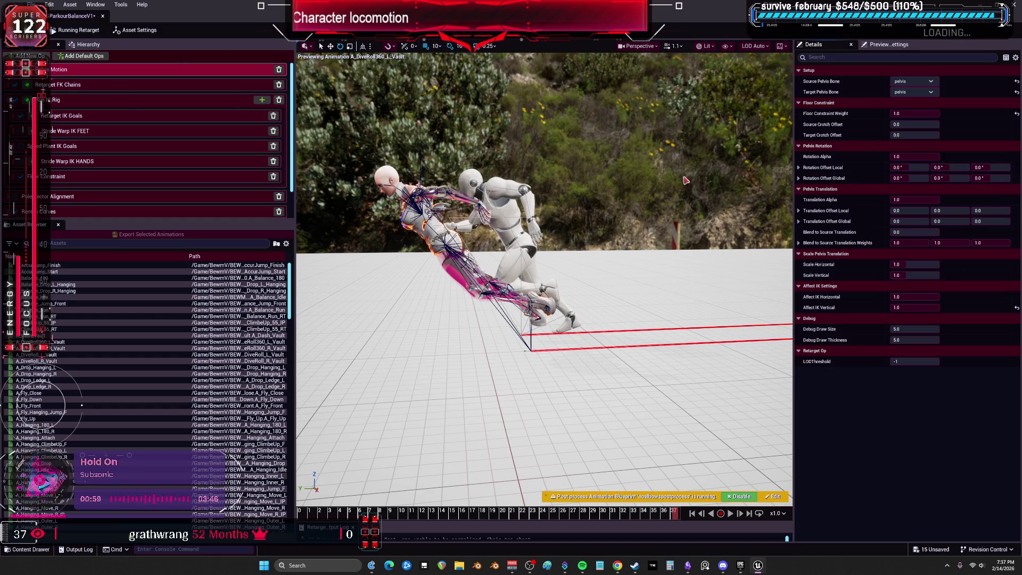
{"action": "left_click", "coordinate": [427, 107]}
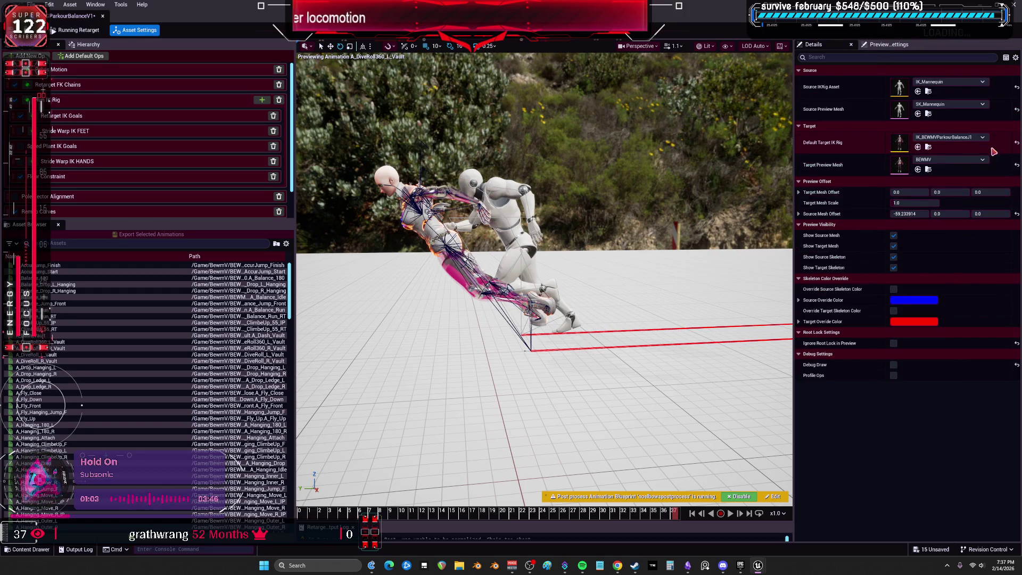
{"action": "double_click", "coordinate": [900, 142]}
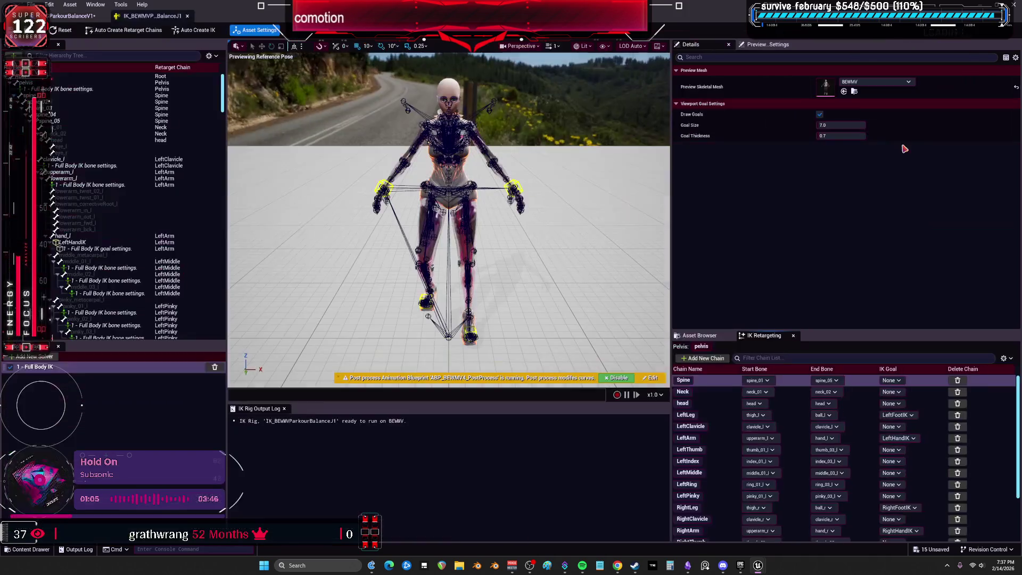
Inspect the pelvis bone and LeftHandIK goal settings in the IK rig
{"action": "left_click", "coordinate": [74, 90]}
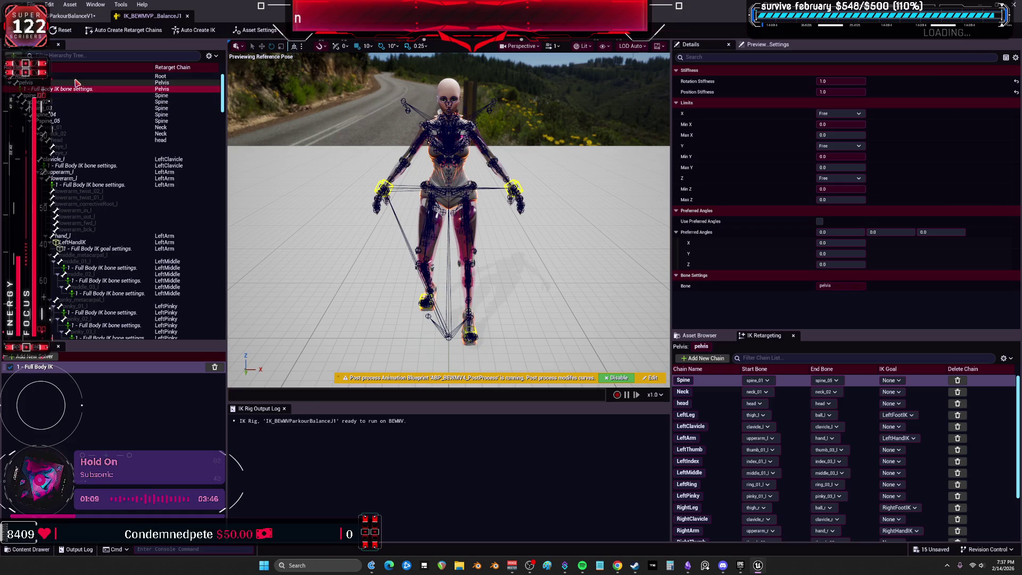
{"action": "left_click", "coordinate": [93, 244]}
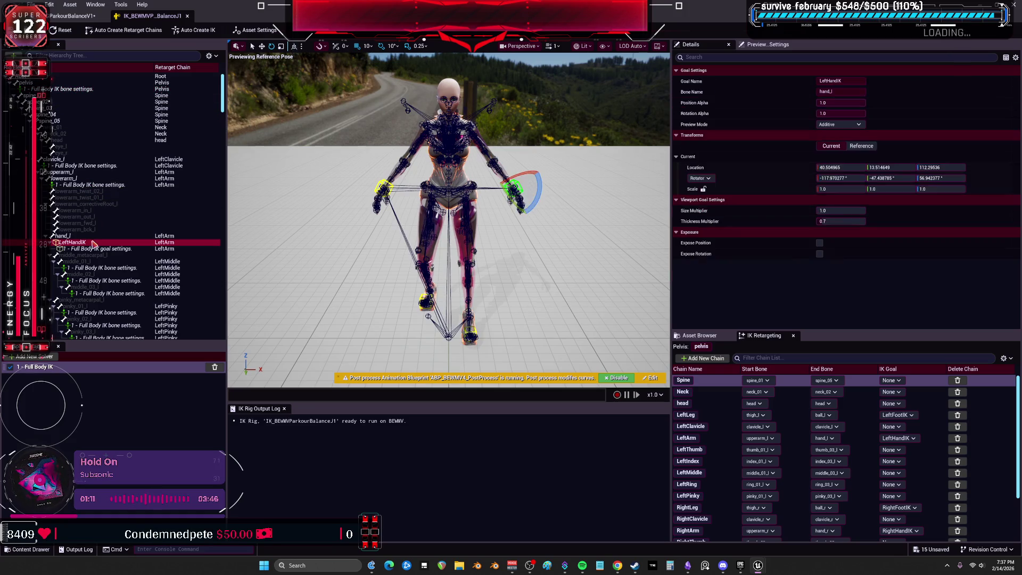
{"action": "scroll", "coordinate": [96, 234], "scroll_direction": "down", "scroll_amount": 10}
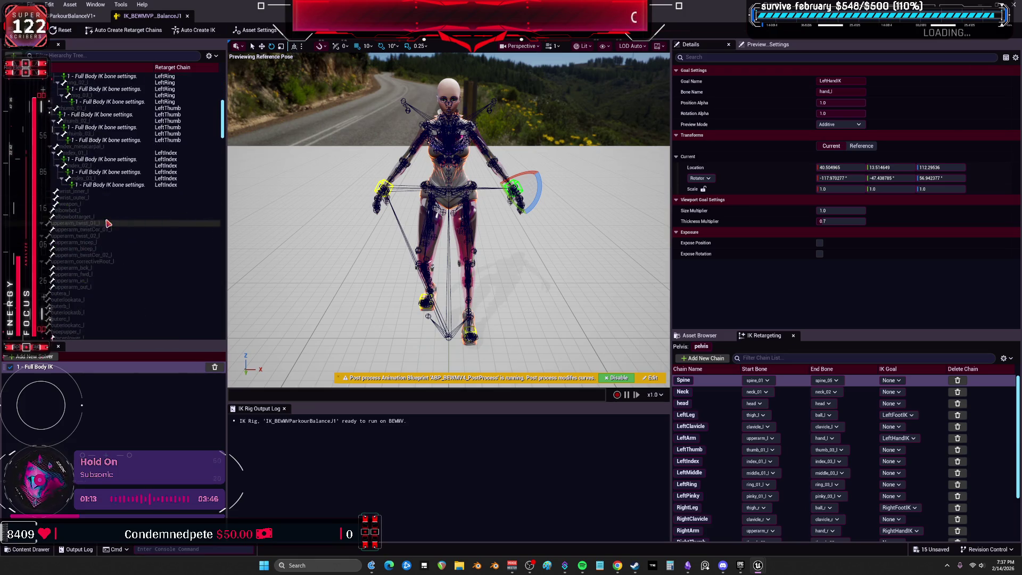
{"action": "scroll", "coordinate": [112, 208], "scroll_direction": "down", "scroll_amount": 15}
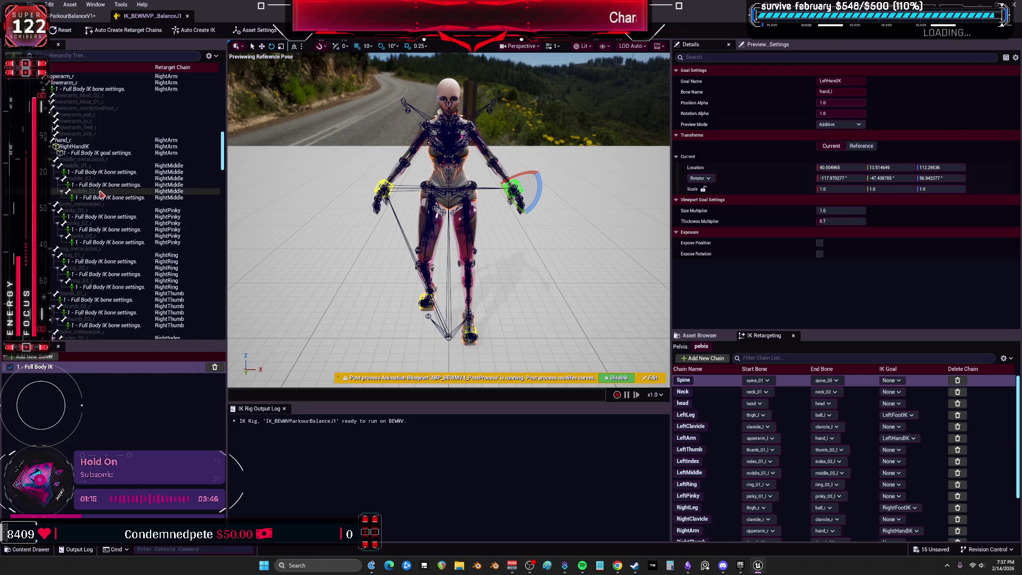
{"action": "scroll", "coordinate": [109, 216], "scroll_direction": "up", "scroll_amount": 5}
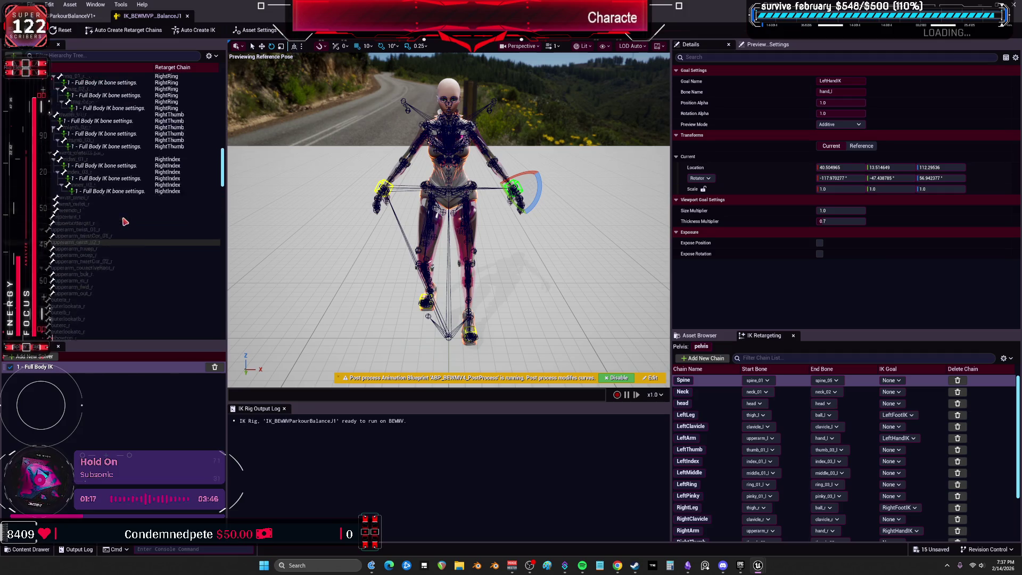
{"action": "scroll", "coordinate": [124, 220], "scroll_direction": "down", "scroll_amount": 10}
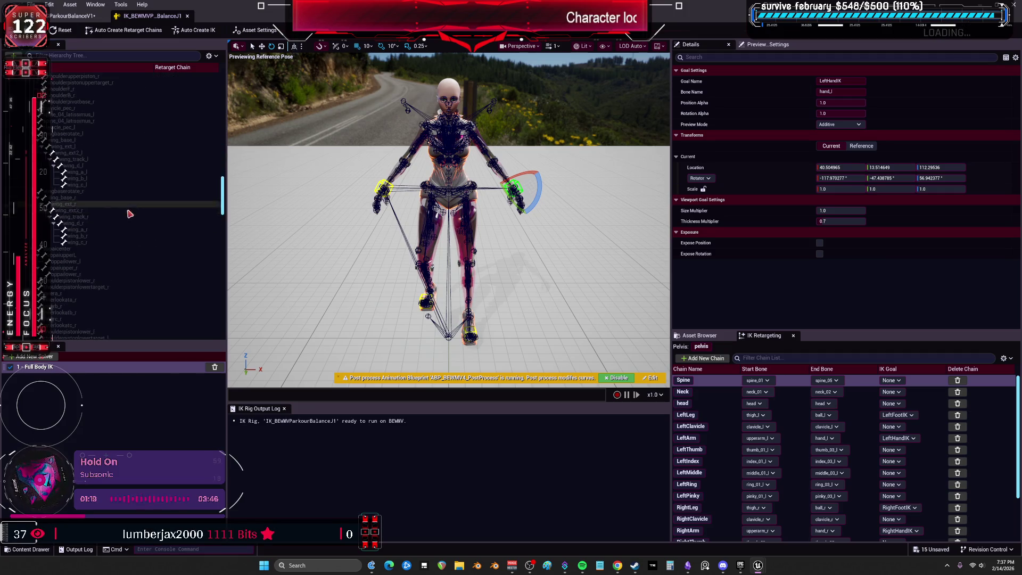
Check the right leg and foot_r Full Body IK bone settings, then close the IK rig
{"action": "left_click", "coordinate": [102, 223]}
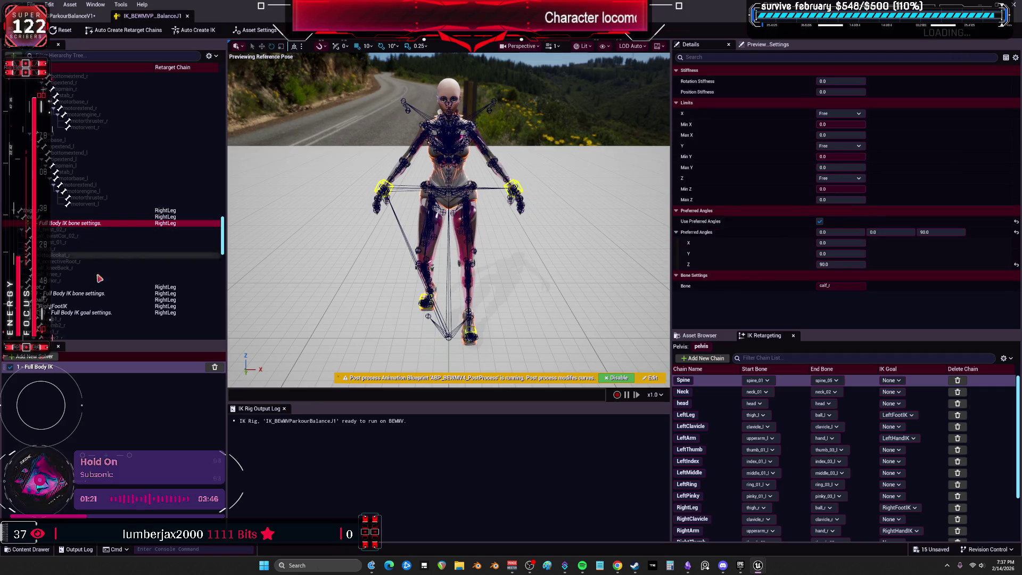
{"action": "left_click", "coordinate": [93, 293]}
{"action": "scroll", "coordinate": [93, 296], "scroll_direction": "down", "scroll_amount": 8}
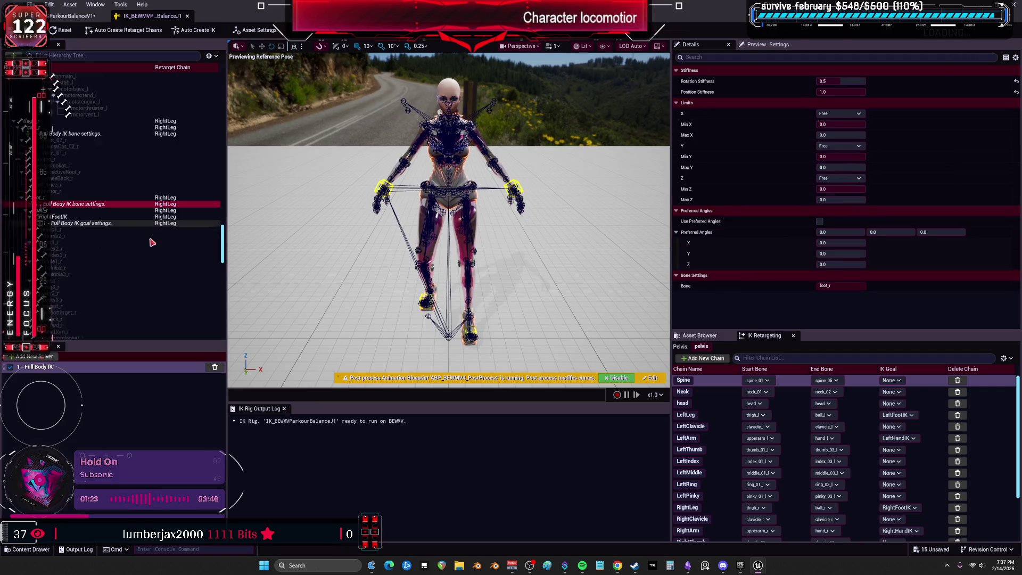
{"action": "left_click", "coordinate": [187, 16]}
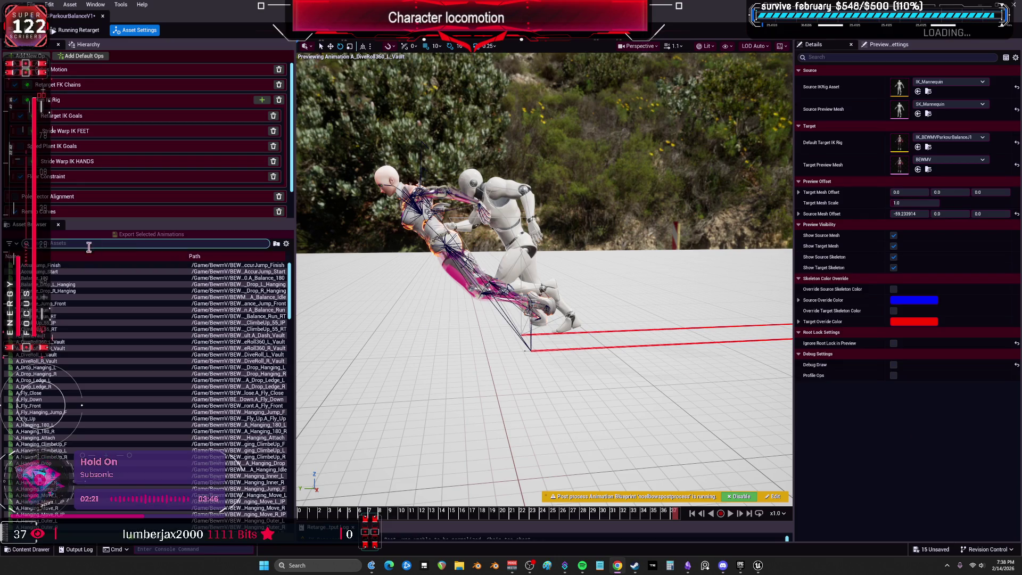
Close the retargeter window and delete the RTGParkourBalanceV1 retargeter
{"action": "scroll", "coordinate": [121, 357], "scroll_direction": "down", "scroll_amount": 3}
{"action": "scroll", "coordinate": [121, 356], "scroll_direction": "up", "scroll_amount": 2}
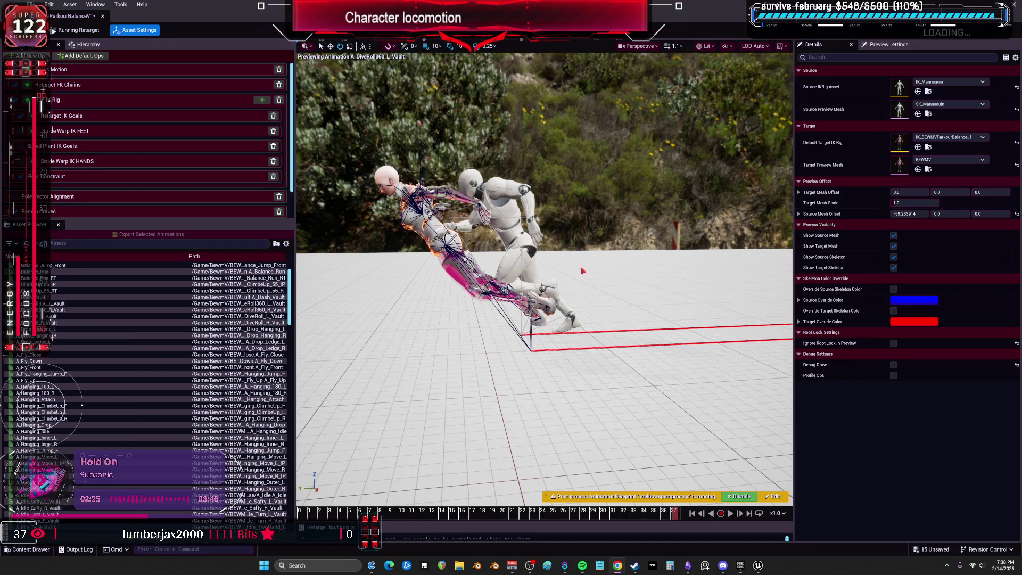
{"action": "mouse_move", "coordinate": [495, 7]}
{"action": "left_mouse_down"}
{"action": "mouse_move", "coordinate": [586, 279]}
{"action": "mouse_move", "coordinate": [571, 337]}
{"action": "left_mouse_up"}
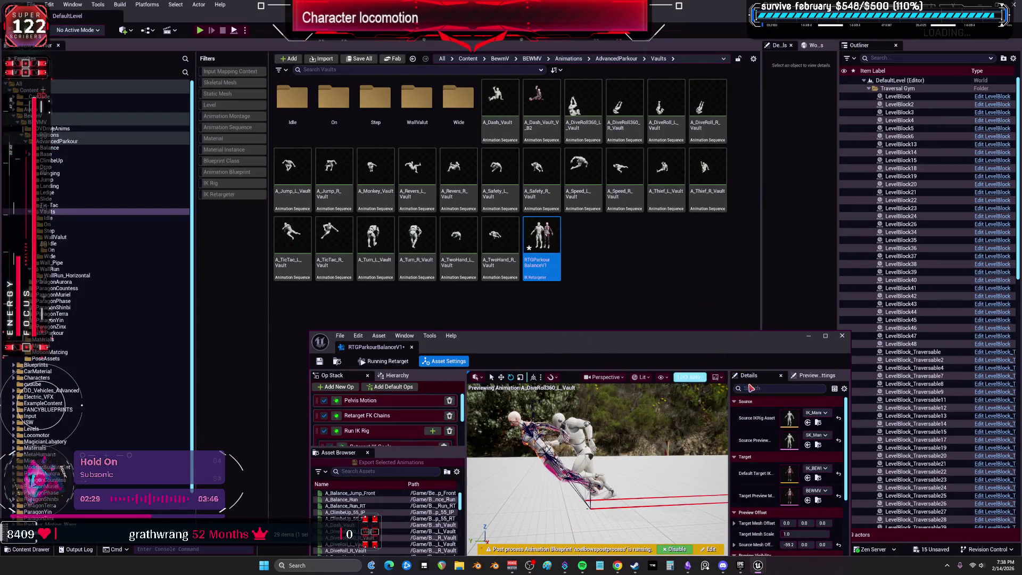
{"action": "left_click", "coordinate": [842, 335]}
{"action": "key", "text": "Delete"}
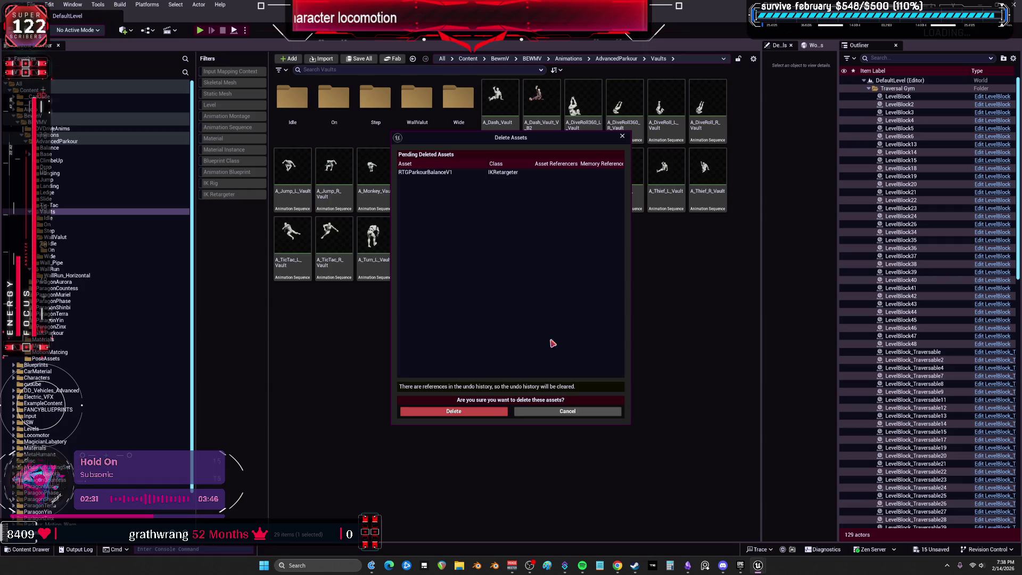
{"action": "left_click", "coordinate": [502, 411]}
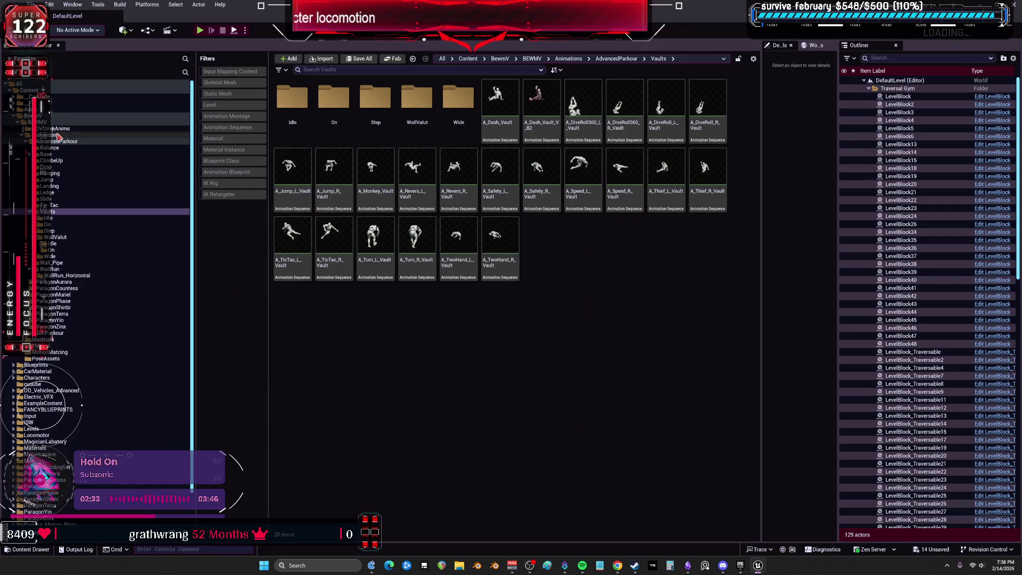
Filter to IK Retargeters and browse to BEWMV > Animations > AdvancedParkour
{"action": "left_click", "coordinate": [54, 123]}
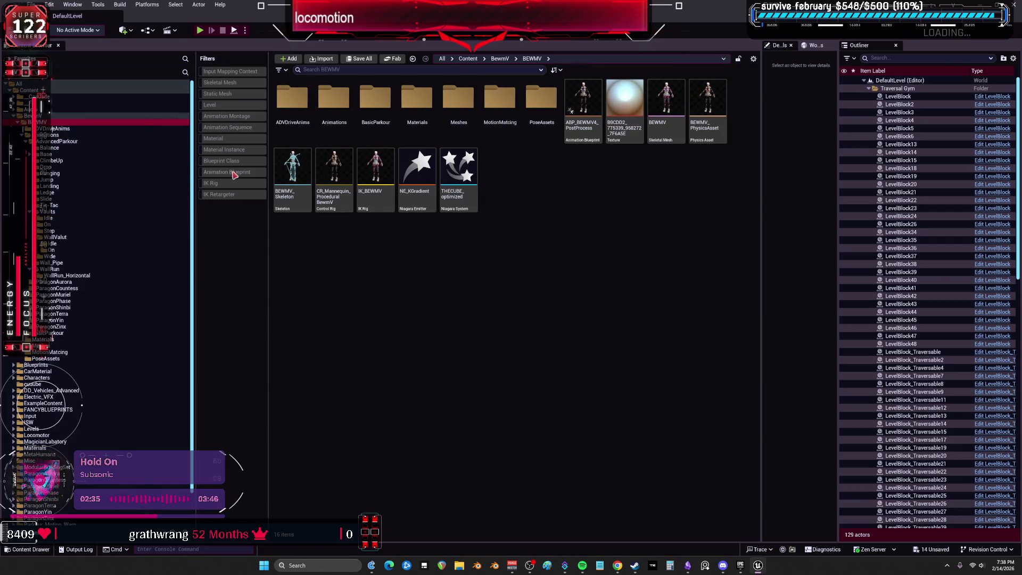
{"action": "left_click", "coordinate": [231, 195]}
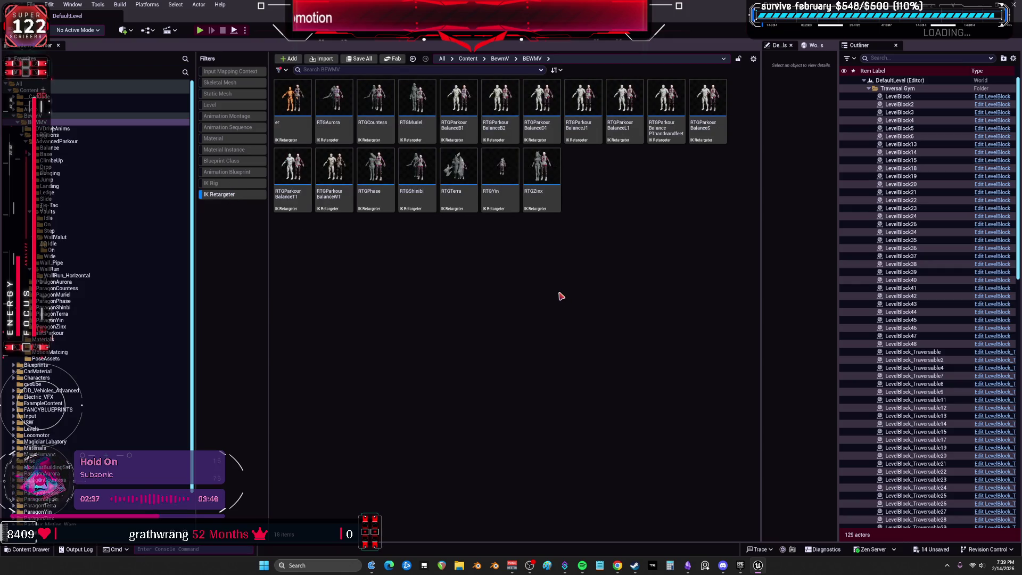
{"action": "left_click", "coordinate": [56, 135]}
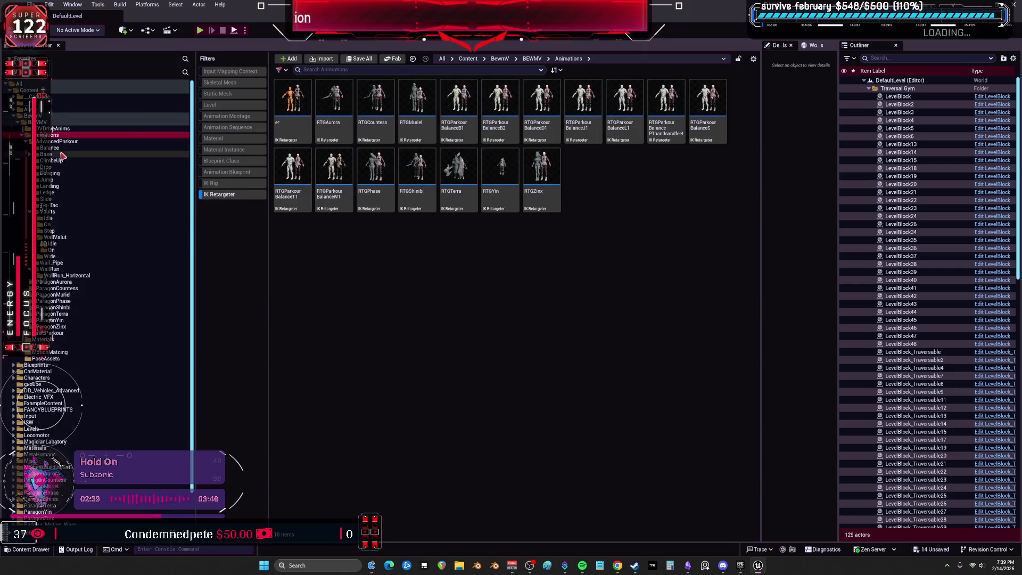
{"action": "left_click", "coordinate": [57, 141]}
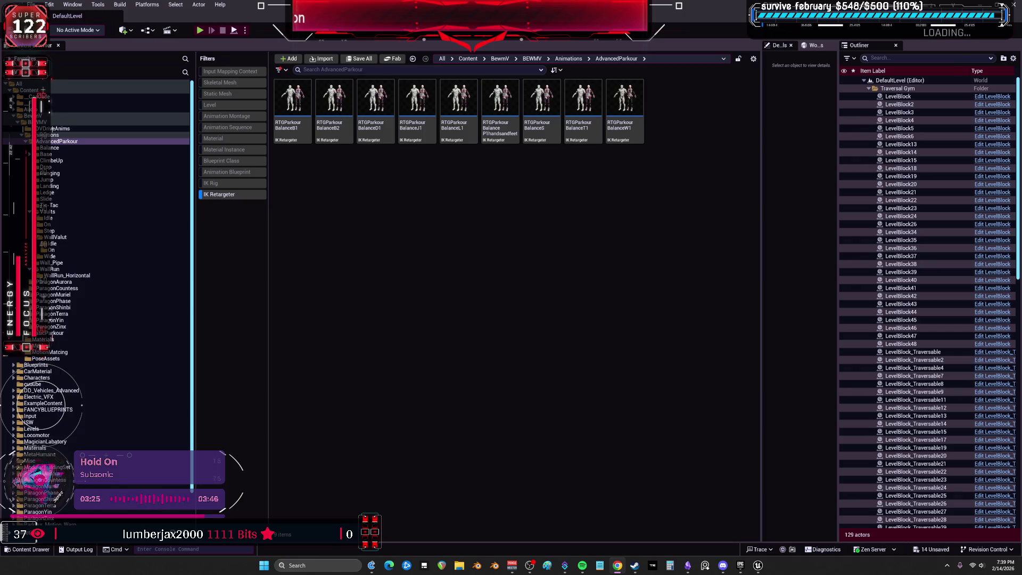
Open RTGParkourBalanceB1 and show all asset types in the Vaults folder
{"action": "left_click", "coordinate": [291, 129]}
{"action": "double_click", "coordinate": [292, 134]}
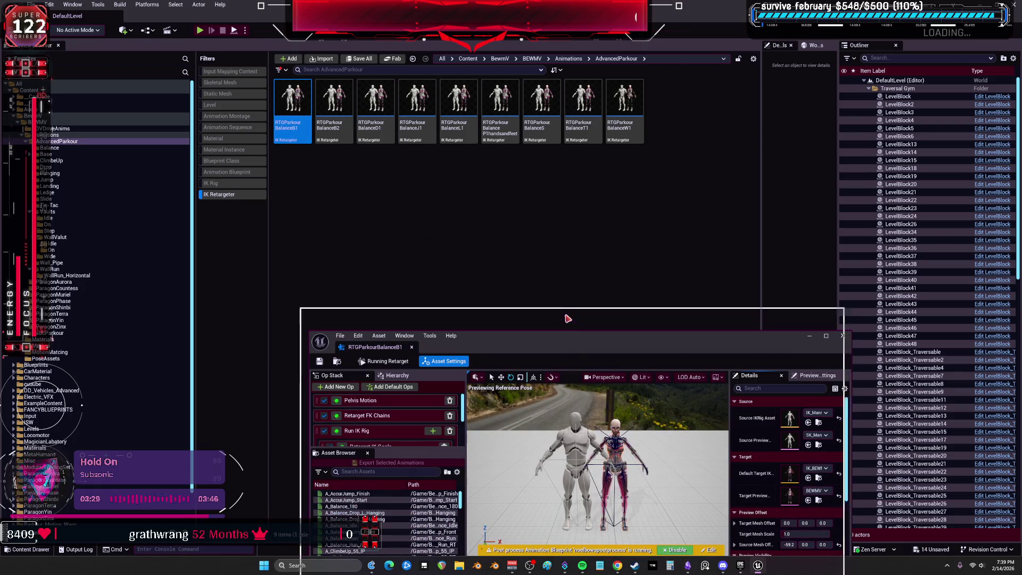
{"action": "left_click", "coordinate": [48, 211]}
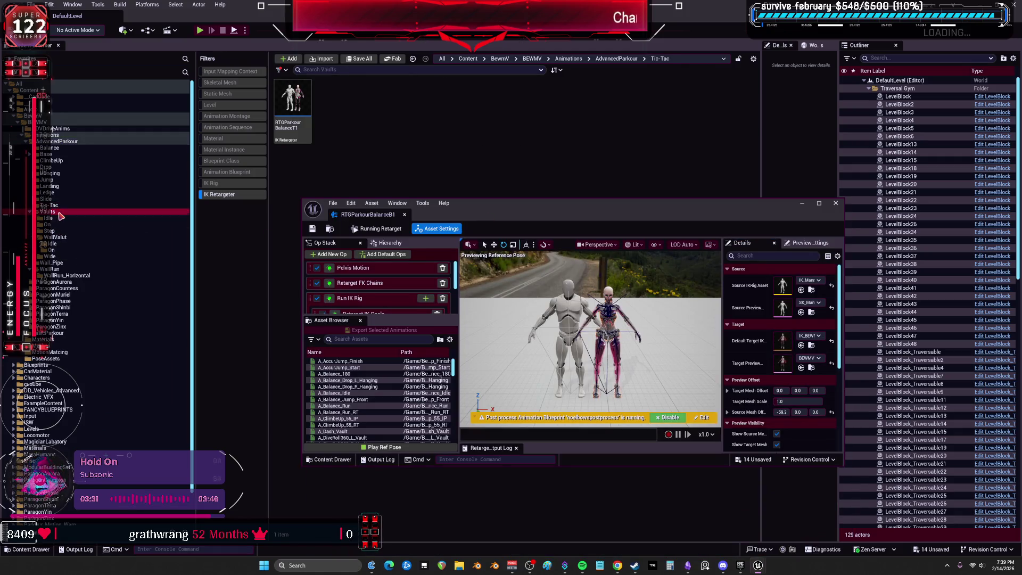
{"action": "left_click", "coordinate": [223, 195]}
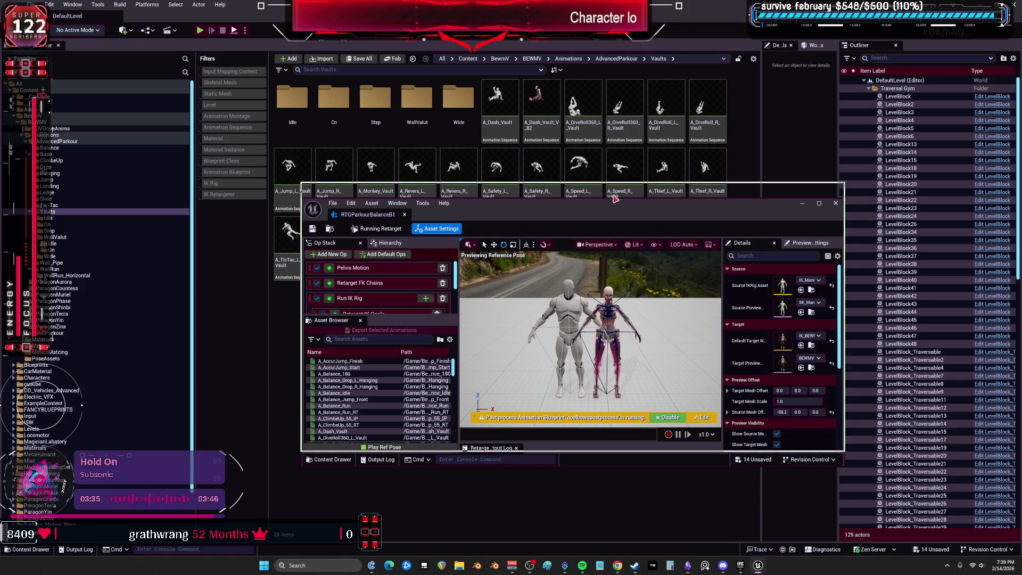
Preview A_DiveRoll360_L_Vault in the maximized B1 retargeter, orbiting around the dive roll
{"action": "double_click", "coordinate": [615, 218]}
{"action": "scroll", "coordinate": [122, 404], "scroll_direction": "down", "scroll_amount": 10}
{"action": "scroll", "coordinate": [122, 403], "scroll_direction": "up", "scroll_amount": 7}
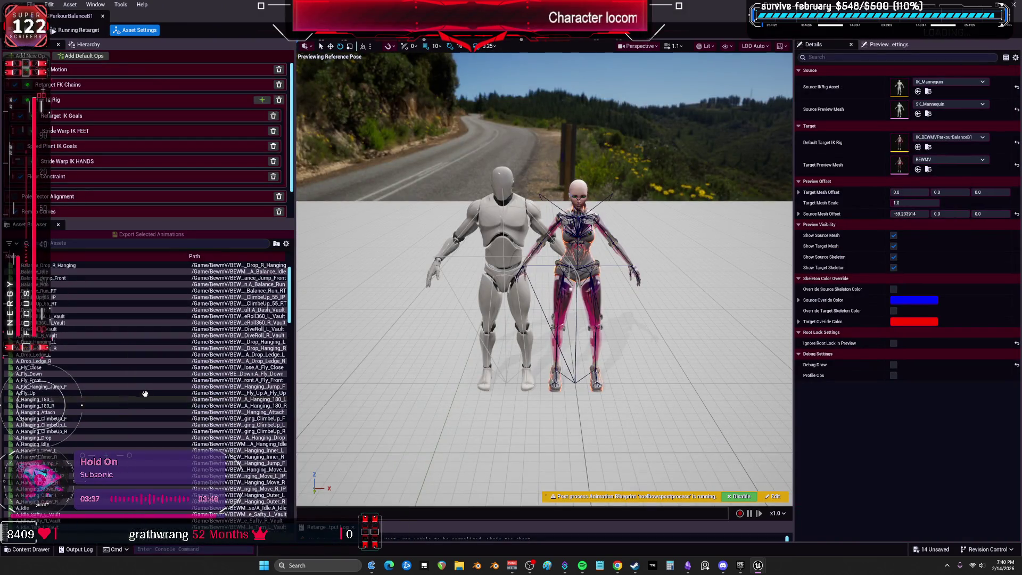
{"action": "left_click", "coordinate": [107, 316]}
{"action": "mouse_move", "coordinate": [541, 305]}
{"action": "left_mouse_down"}
{"action": "mouse_move", "coordinate": [564, 330]}
{"action": "mouse_move", "coordinate": [575, 325]}
{"action": "mouse_move", "coordinate": [693, 199]}
{"action": "left_mouse_up"}
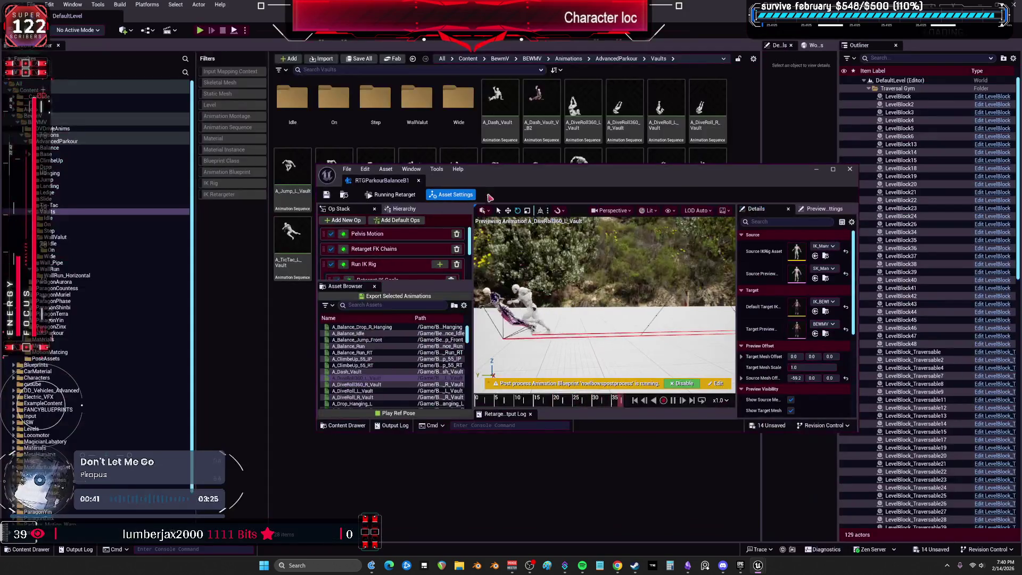
{"action": "left_click", "coordinate": [833, 201]}
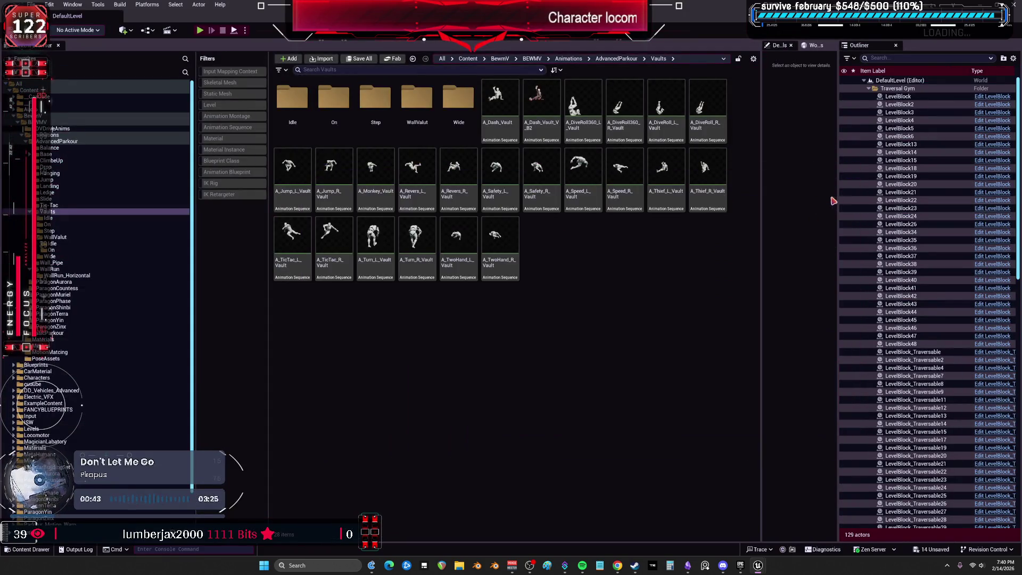
Open RTGParkourBalanceB2 and preview A_DiveRoll360_L_Vault, scrubbing back to about frame 27
{"action": "left_click", "coordinate": [57, 141]}
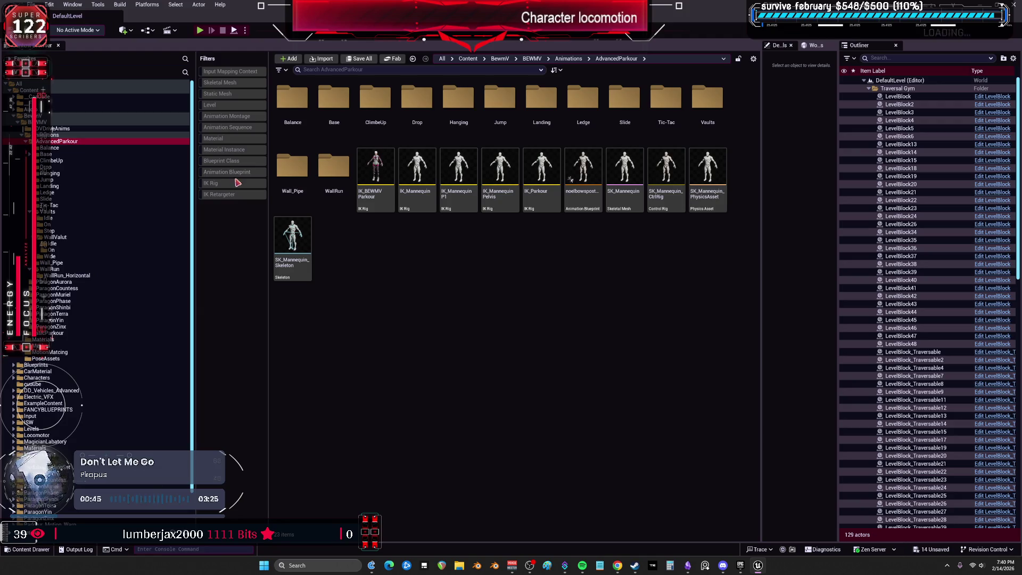
{"action": "left_click", "coordinate": [228, 194]}
{"action": "left_click", "coordinate": [338, 128]}
{"action": "double_click", "coordinate": [341, 137]}
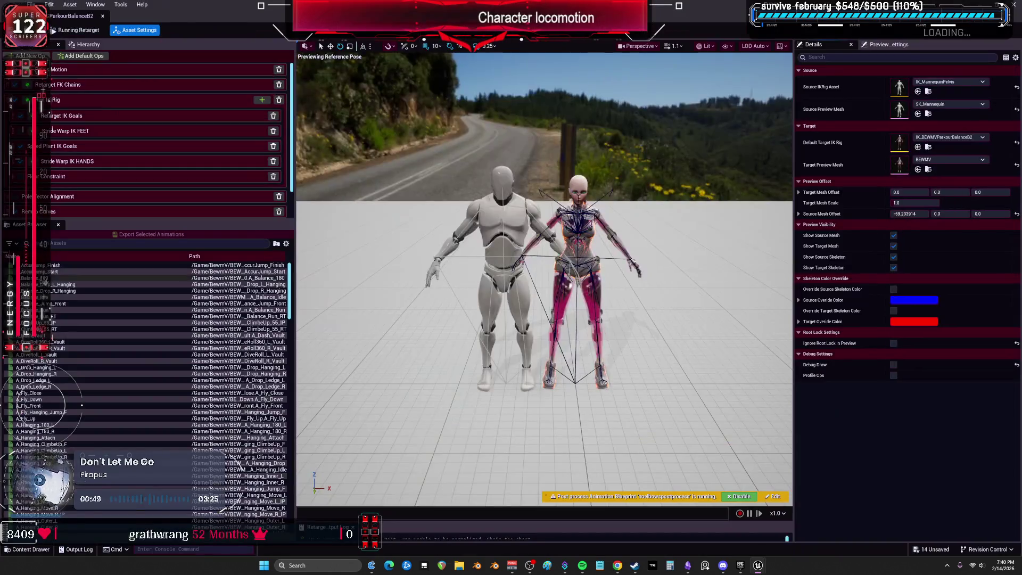
{"action": "left_click", "coordinate": [62, 342]}
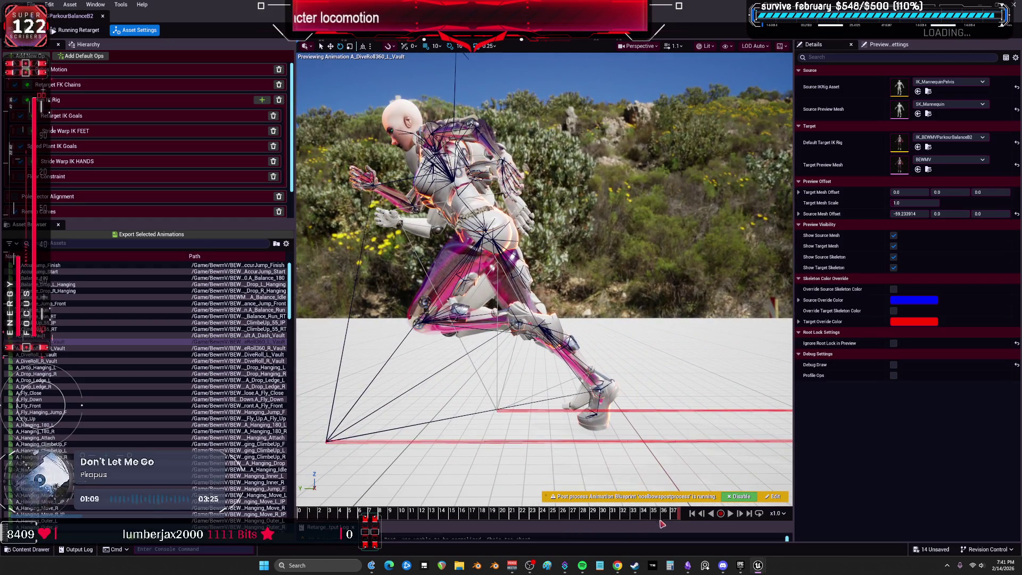
{"action": "mouse_move", "coordinate": [672, 520]}
{"action": "left_mouse_down"}
{"action": "mouse_move", "coordinate": [471, 516]}
{"action": "mouse_move", "coordinate": [597, 533]}
{"action": "mouse_move", "coordinate": [498, 532]}
{"action": "mouse_move", "coordinate": [594, 558]}
{"action": "left_mouse_up"}
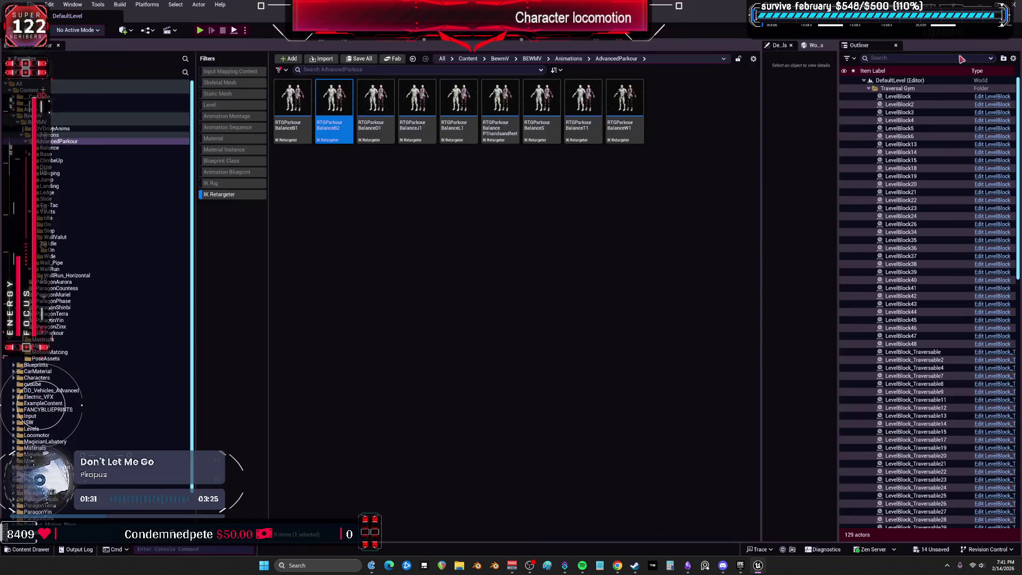
Open the RTGParkourBalanceD1 retargeter and preview A_DiveRoll360_L_Vault on BEWMV
{"action": "left_click", "coordinate": [377, 106]}
{"action": "double_click", "coordinate": [384, 131]}
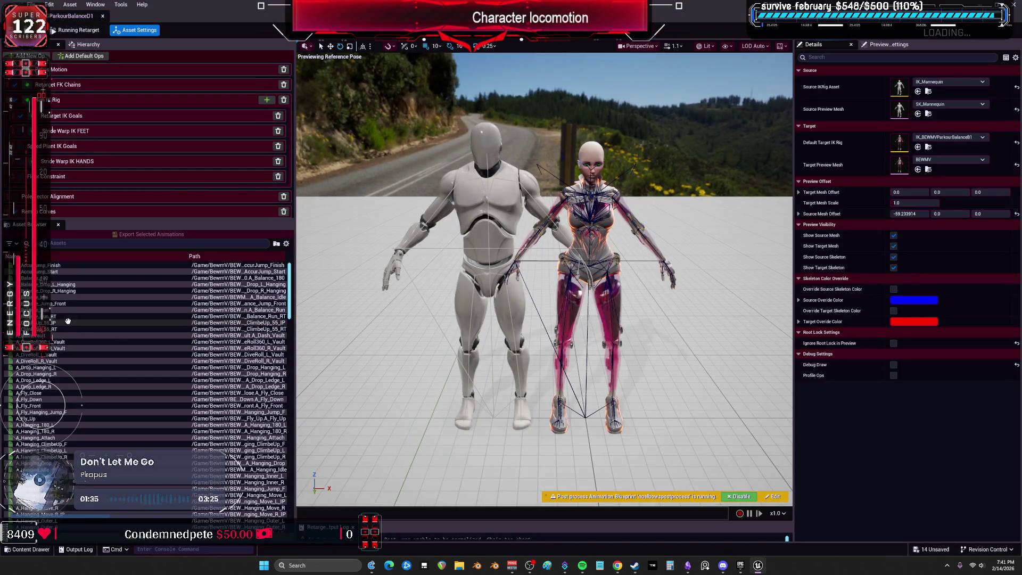
{"action": "left_click", "coordinate": [73, 284]}
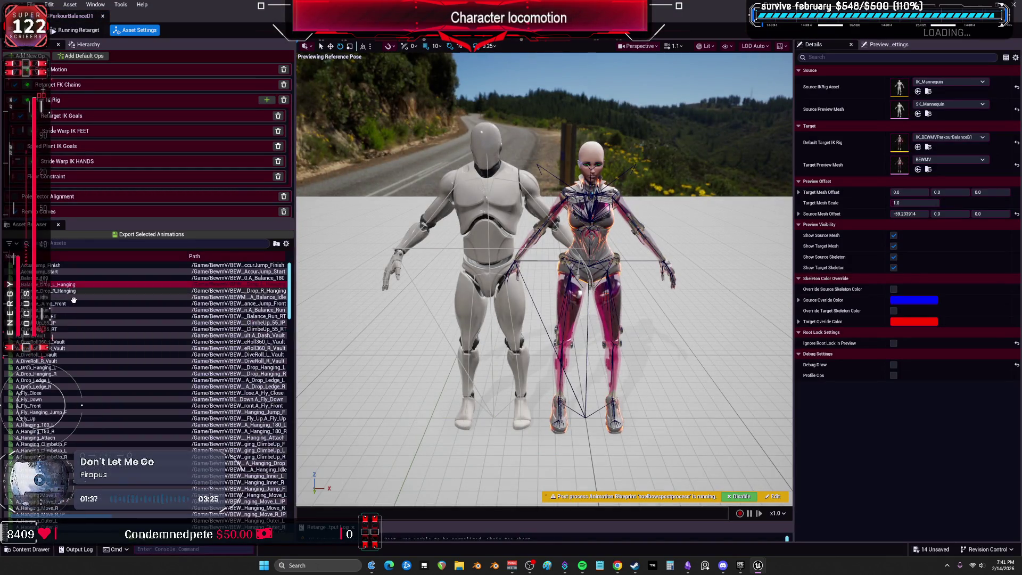
{"action": "left_click", "coordinate": [67, 340]}
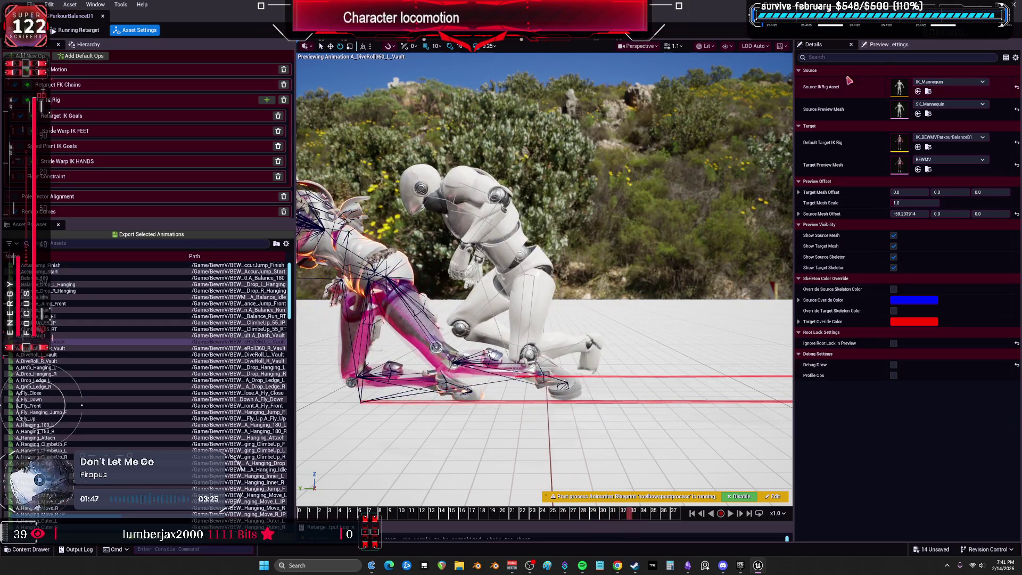
{"action": "key", "text": "Left"}
{"action": "key", "text": "Left"}
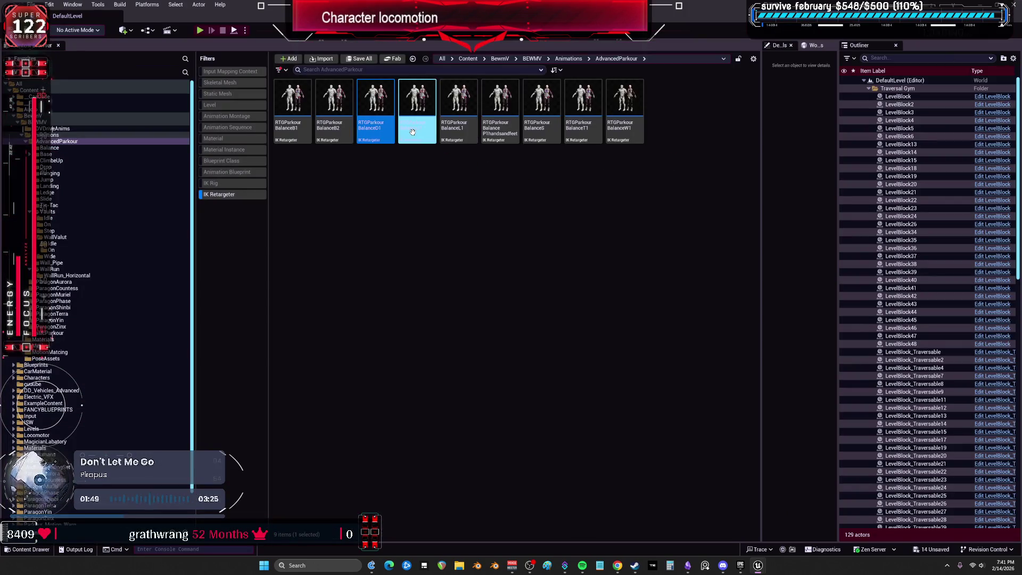
Open RTGParkourBalanceJ1, preview and scrub both DiveRoll360 vaults, then start Export Selected Animations
{"action": "key", "text": "Return"}
{"action": "left_click", "coordinate": [91, 347]}
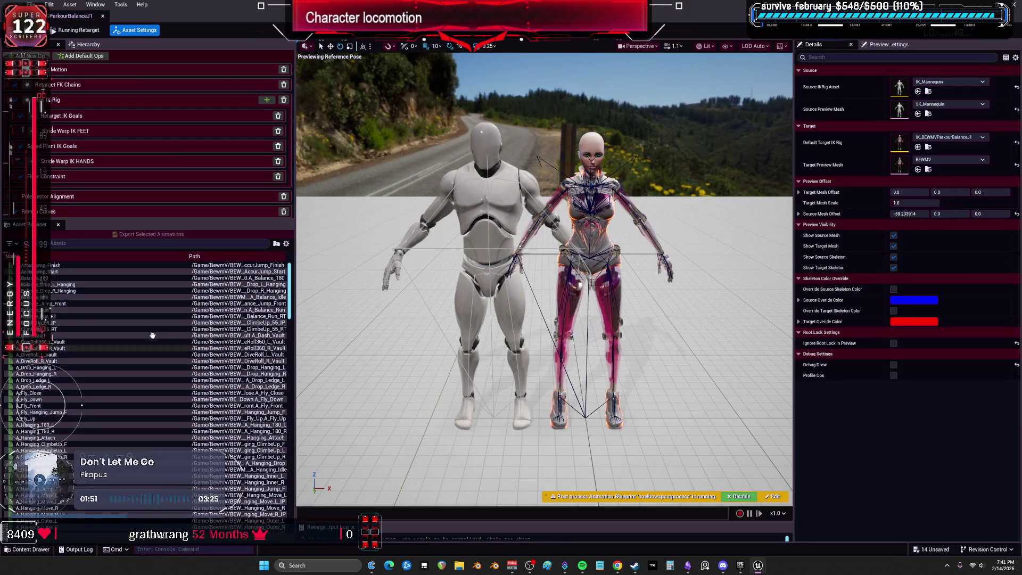
{"action": "left_click", "coordinate": [92, 342]}
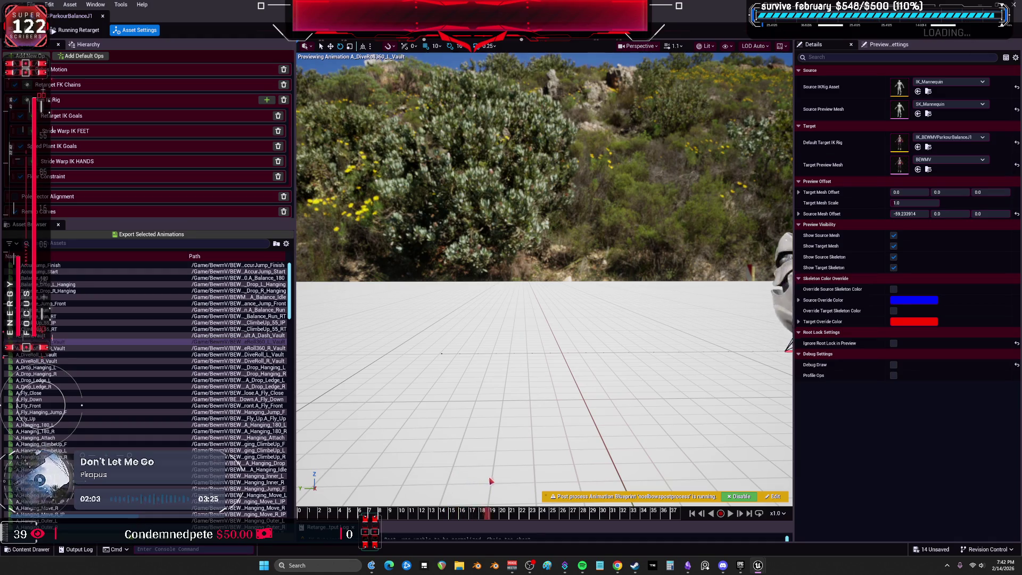
{"action": "mouse_move", "coordinate": [547, 499]}
{"action": "left_mouse_down"}
{"action": "mouse_move", "coordinate": [625, 521]}
{"action": "mouse_move", "coordinate": [340, 512]}
{"action": "mouse_move", "coordinate": [521, 518]}
{"action": "left_mouse_up"}
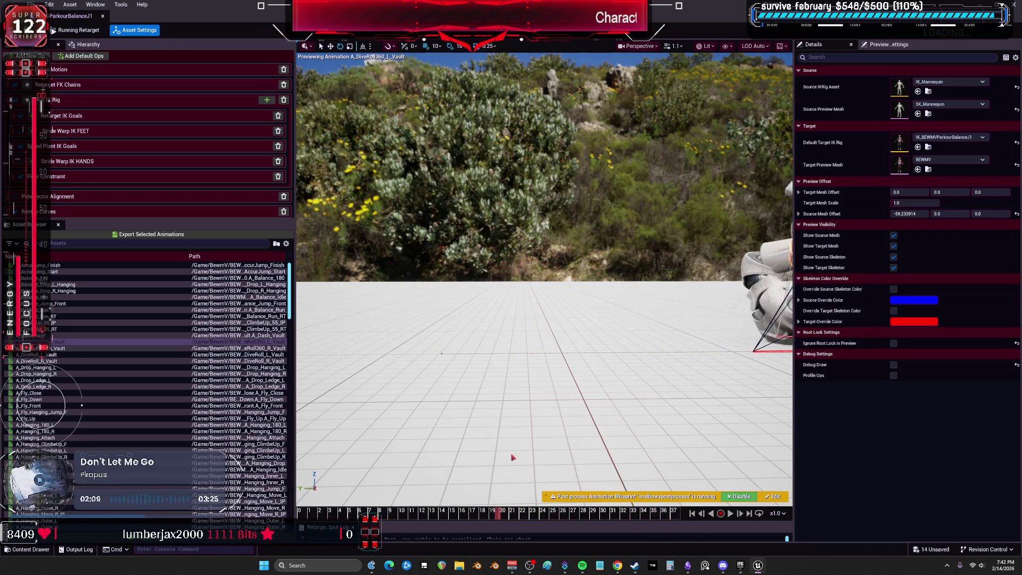
{"action": "left_click_drag", "start_coordinate": [490, 515], "coordinate": [374, 509]}
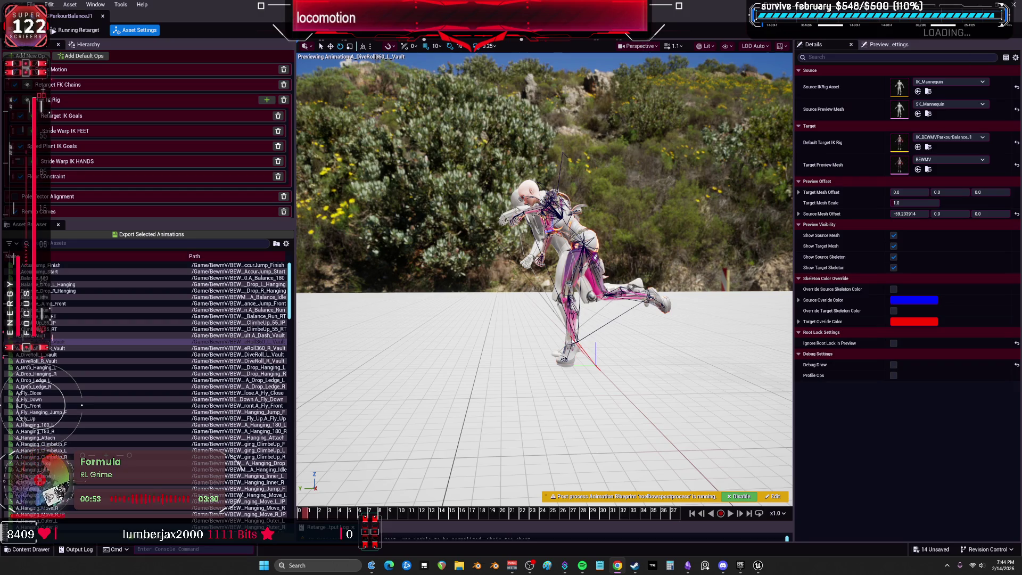
{"action": "left_click", "coordinate": [53, 348]}
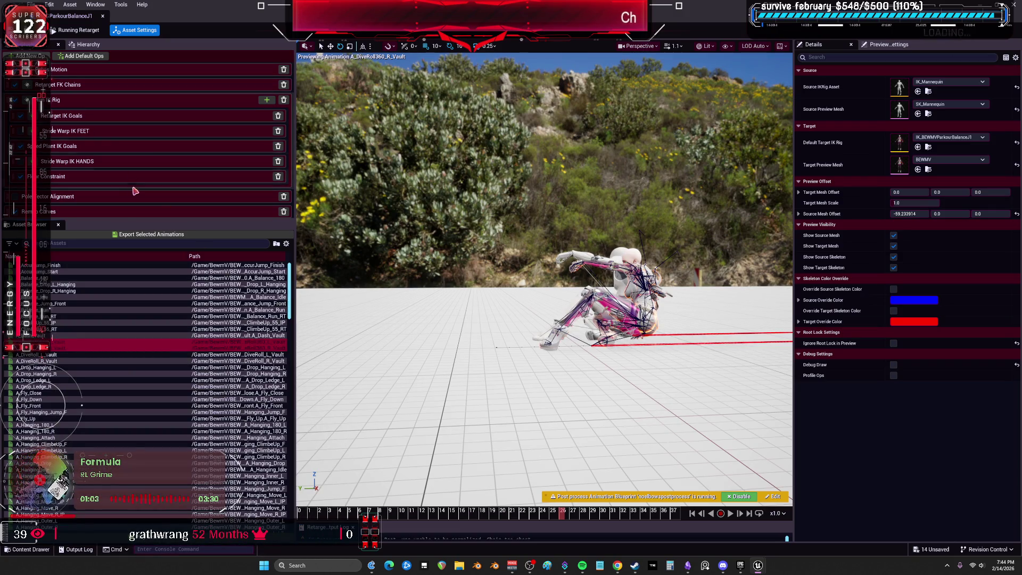
{"action": "left_click", "coordinate": [152, 235]}
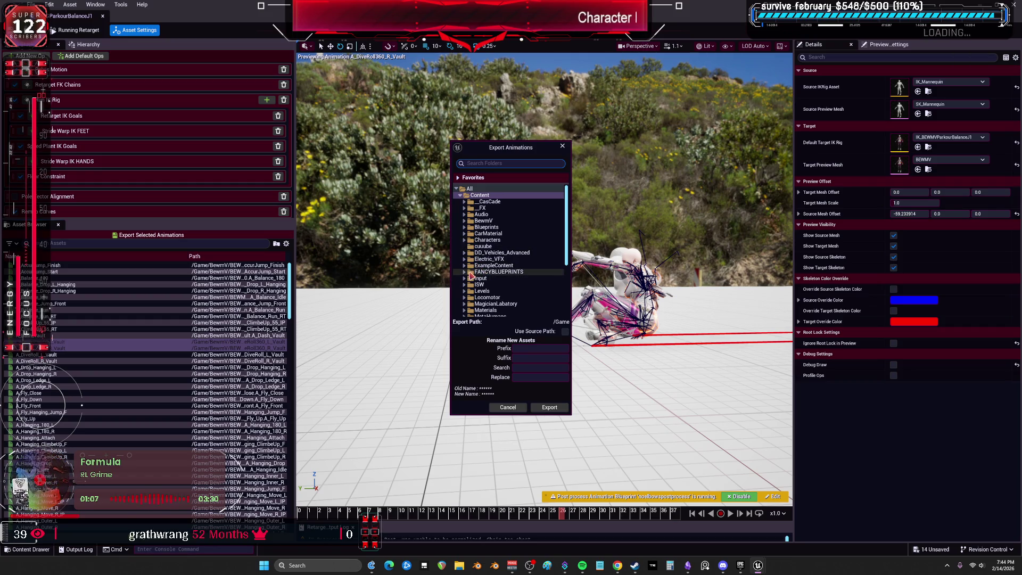
Set the export destination to BewmV > BEWMV > Animations > AdvancedParkour > Vaults
{"action": "left_click", "coordinate": [465, 221]}
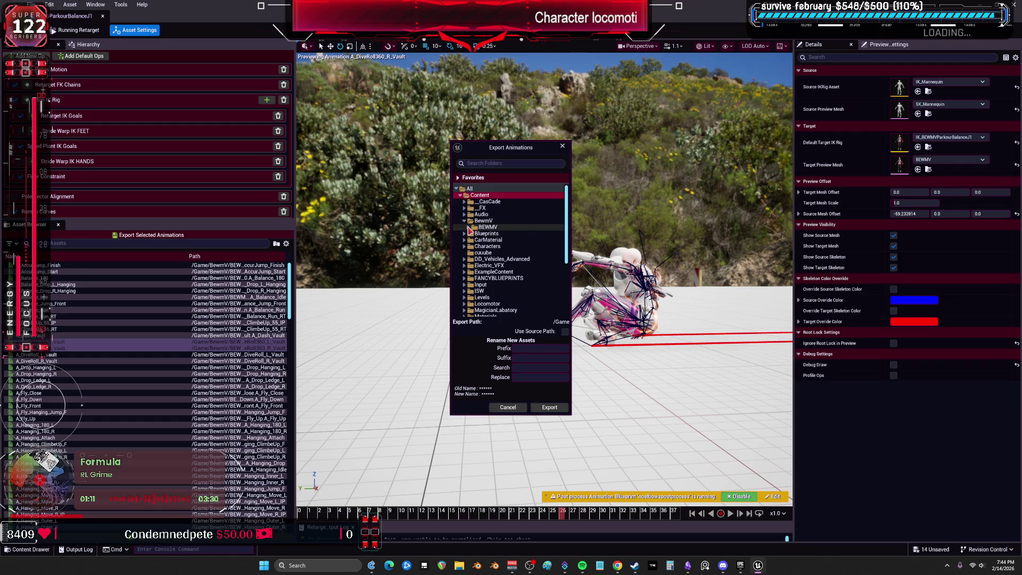
{"action": "left_click", "coordinate": [468, 227]}
{"action": "left_click", "coordinate": [473, 241]}
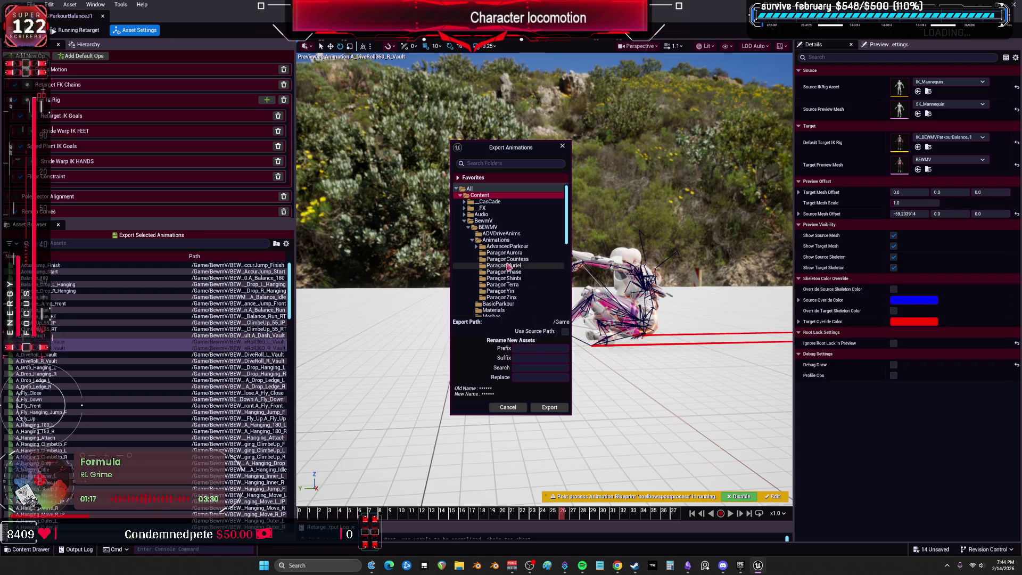
{"action": "left_click", "coordinate": [477, 246]}
{"action": "scroll", "coordinate": [532, 268], "scroll_direction": "down", "scroll_amount": 2}
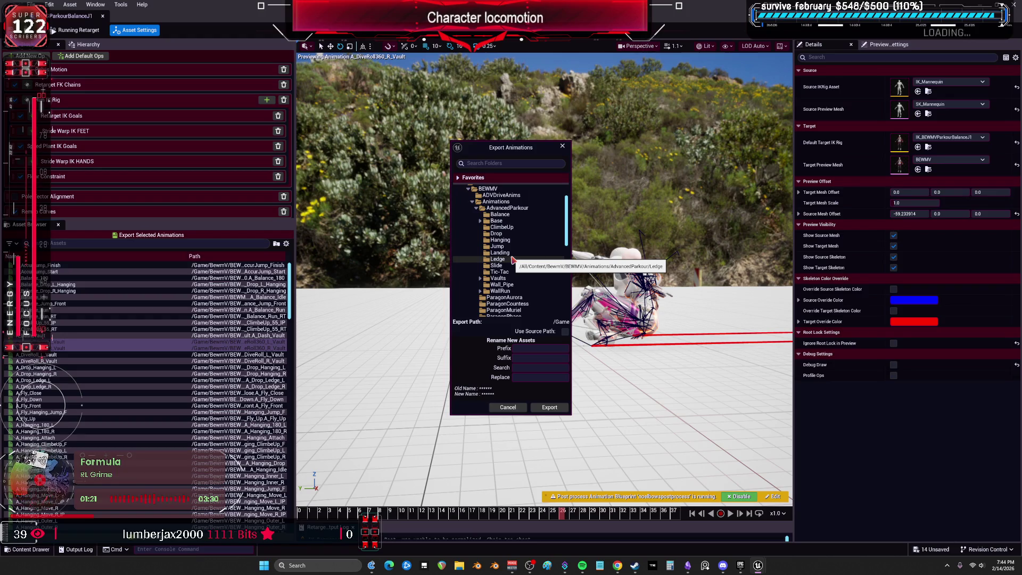
{"action": "double_click", "coordinate": [498, 279]}
{"action": "left_click", "coordinate": [527, 358]}
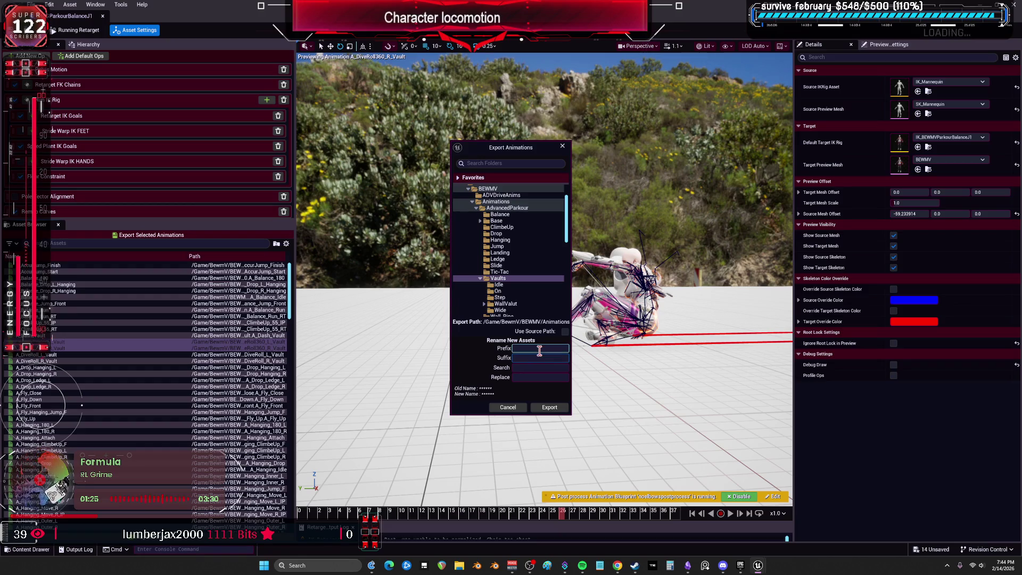
Add the name suffix _J1 and run the batch export of both vaults
{"action": "type", "text": "_V_"}
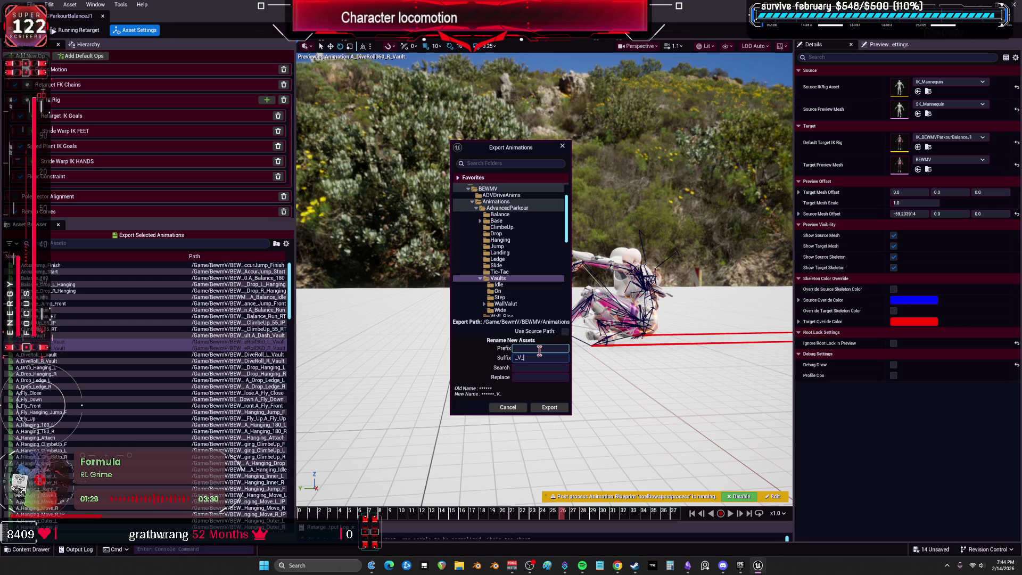
{"action": "type", "text": "J1"}
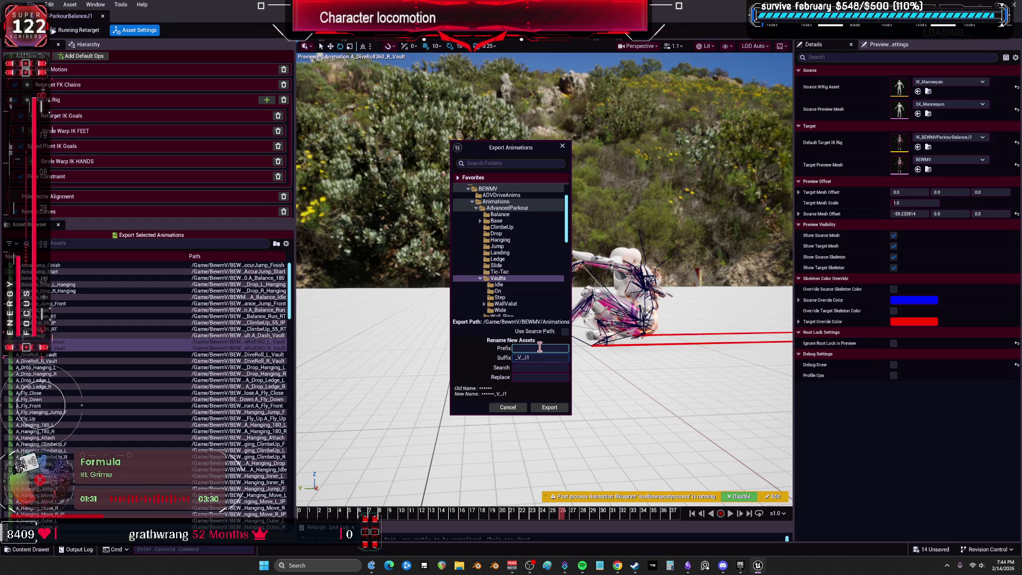
{"action": "left_click", "coordinate": [549, 407]}
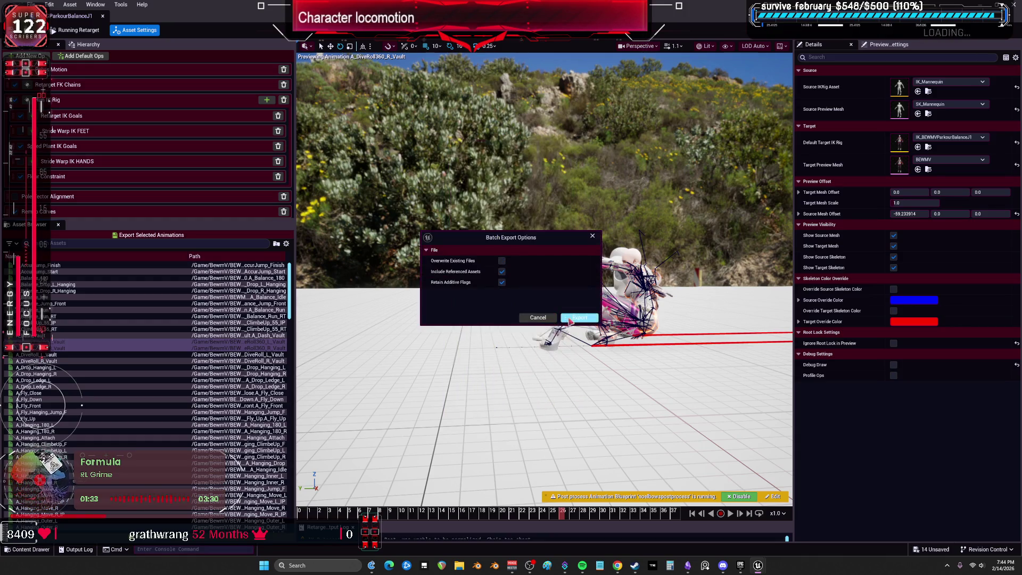
{"action": "left_click", "coordinate": [579, 319]}
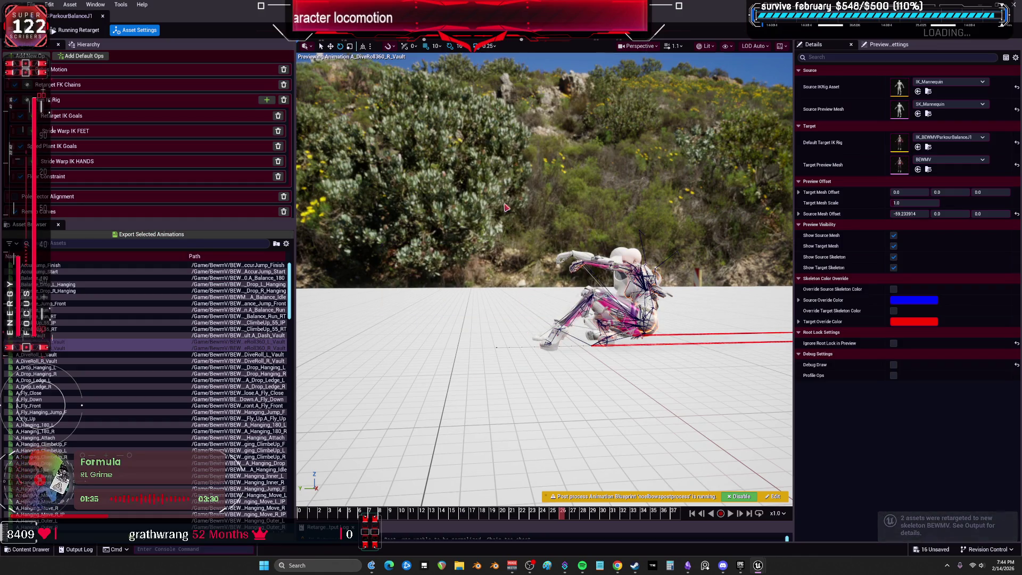
{"action": "left_click_drag", "start_coordinate": [526, 11], "coordinate": [654, 355]}
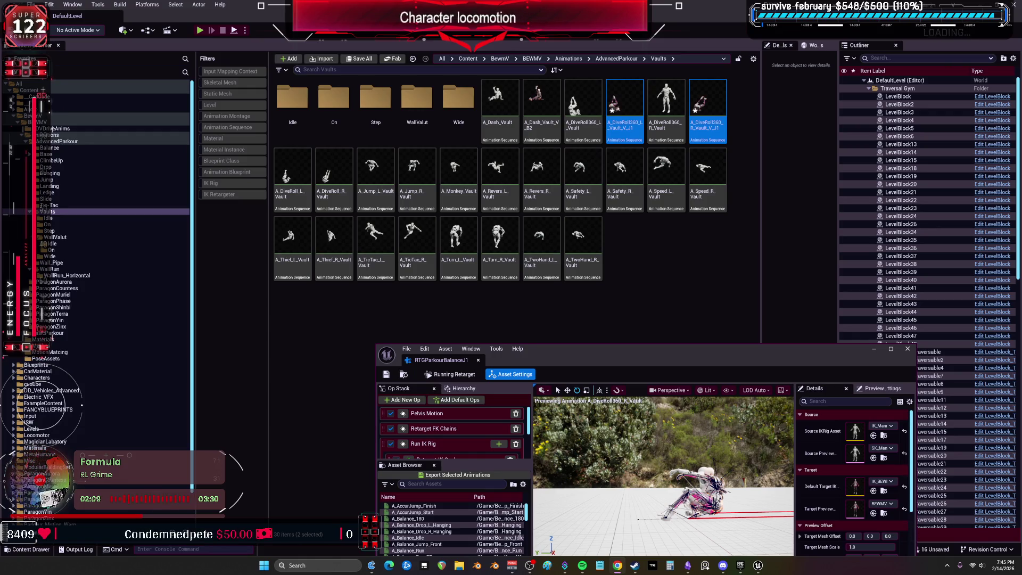
Switch from Unreal Engine to the Obsidian TO DO CHART note
{"action": "left_click", "coordinate": [688, 565]}
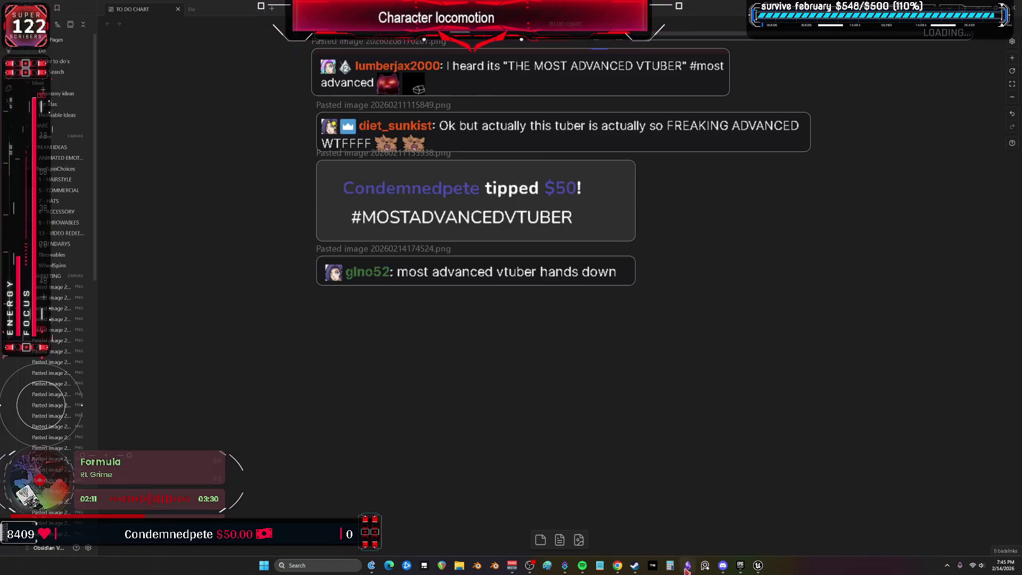
{"action": "scroll", "coordinate": [548, 228], "scroll_direction": "down", "scroll_amount": 12}
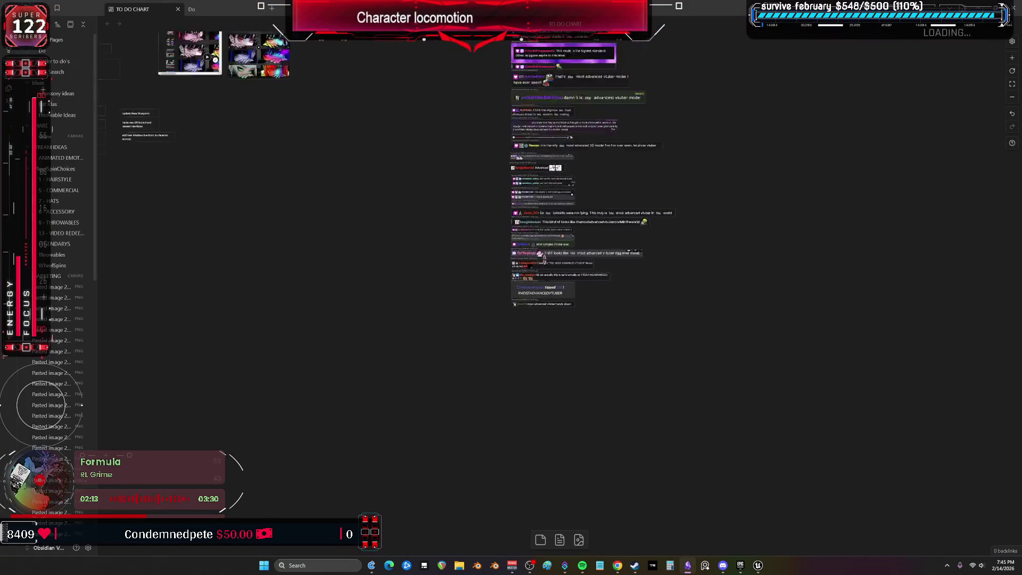
{"action": "scroll", "coordinate": [440, 272], "scroll_direction": "up", "scroll_amount": 6}
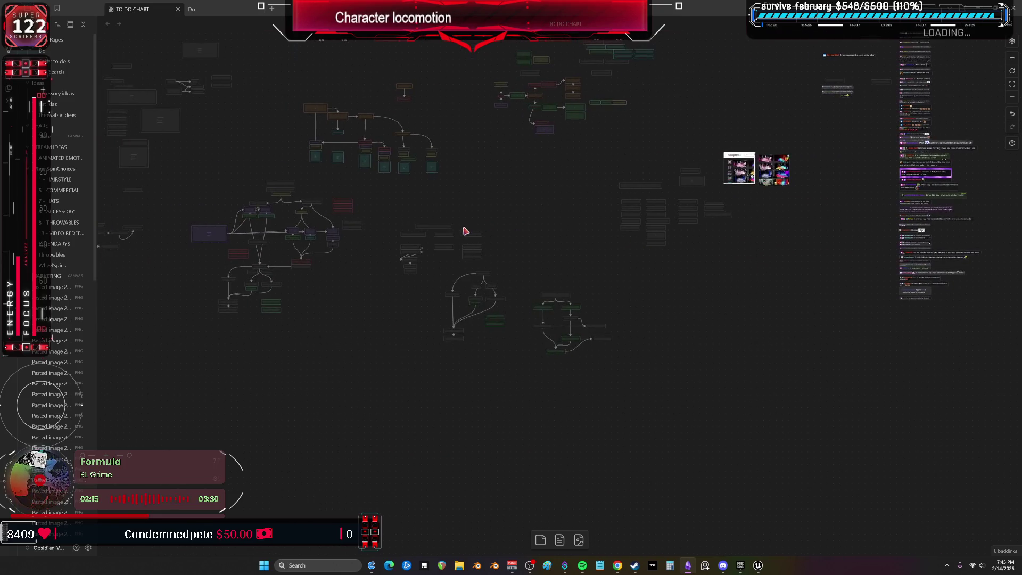
{"action": "scroll", "coordinate": [527, 274], "scroll_direction": "up", "scroll_amount": 8}
{"action": "scroll", "coordinate": [753, 358], "scroll_direction": "down", "scroll_amount": 2}
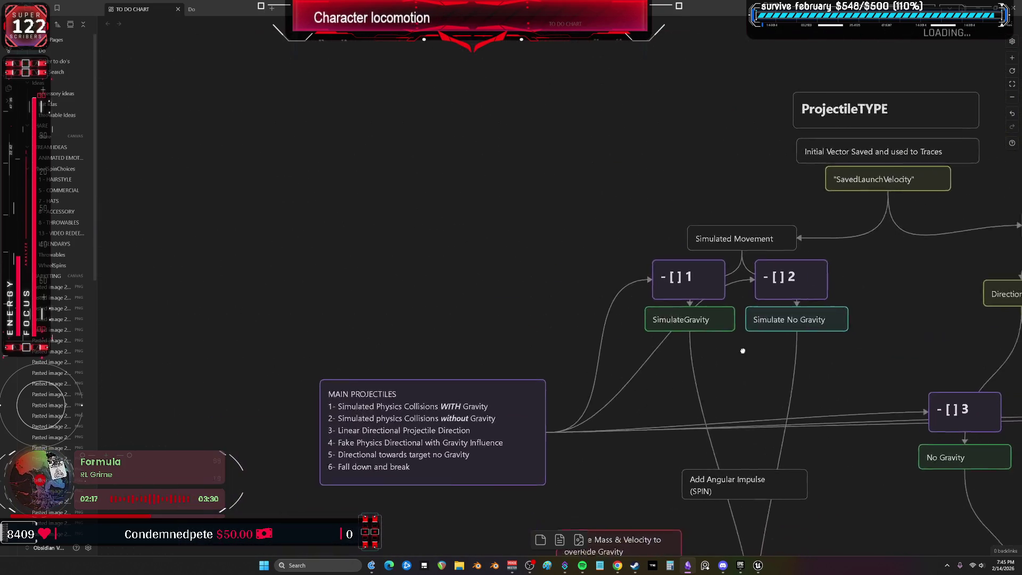
{"action": "scroll", "coordinate": [682, 325], "scroll_direction": "down", "scroll_amount": 4}
{"action": "scroll", "coordinate": [676, 373], "scroll_direction": "up", "scroll_amount": 10}
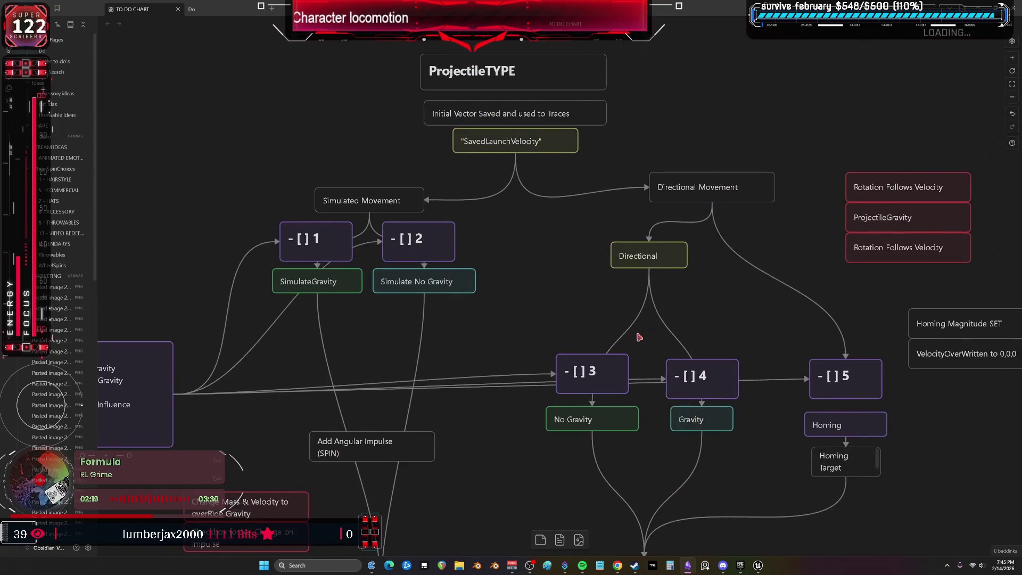
{"action": "scroll", "coordinate": [668, 377], "scroll_direction": "down", "scroll_amount": 8}
{"action": "scroll", "coordinate": [488, 319], "scroll_direction": "up", "scroll_amount": 10}
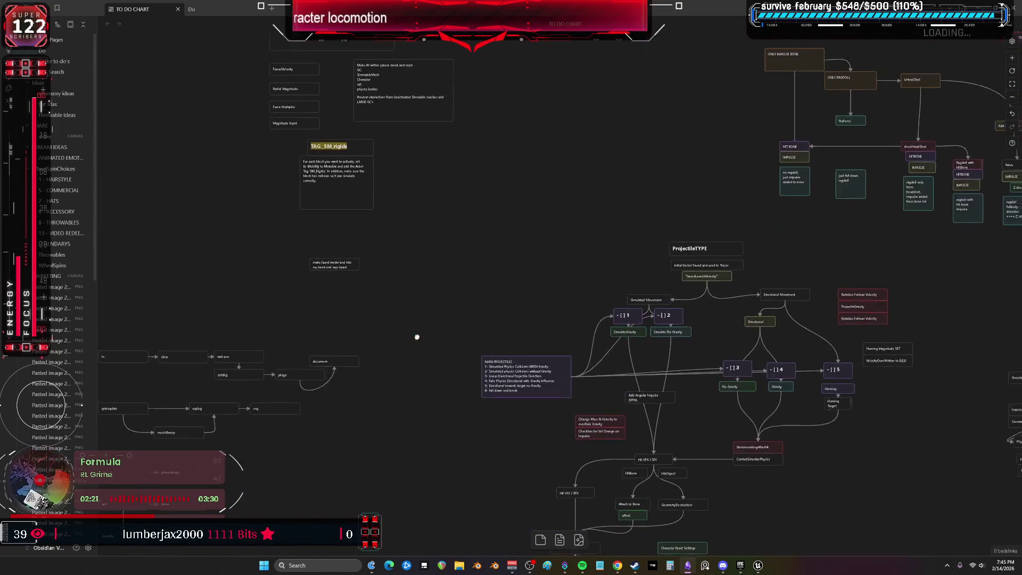
{"action": "scroll", "coordinate": [623, 205], "scroll_direction": "up", "scroll_amount": 2}
{"action": "scroll", "coordinate": [745, 160], "scroll_direction": "left", "scroll_amount": 5}
{"action": "scroll", "coordinate": [687, 160], "scroll_direction": "up", "scroll_amount": 5}
{"action": "scroll", "coordinate": [578, 264], "scroll_direction": "down", "scroll_amount": 2}
{"action": "scroll", "coordinate": [578, 263], "scroll_direction": "left", "scroll_amount": 15}
{"action": "scroll", "coordinate": [616, 263], "scroll_direction": "up", "scroll_amount": 4}
{"action": "scroll", "coordinate": [344, 259], "scroll_direction": "down", "scroll_amount": 2}
{"action": "scroll", "coordinate": [362, 234], "scroll_direction": "left", "scroll_amount": 10}
{"action": "scroll", "coordinate": [362, 234], "scroll_direction": "left", "scroll_amount": 12}
{"action": "scroll", "coordinate": [426, 202], "scroll_direction": "down", "scroll_amount": 2}
{"action": "scroll", "coordinate": [576, 353], "scroll_direction": "left", "scroll_amount": 12}
{"action": "scroll", "coordinate": [575, 353], "scroll_direction": "up", "scroll_amount": 4}
{"action": "scroll", "coordinate": [575, 353], "scroll_direction": "down", "scroll_amount": 5}
{"action": "scroll", "coordinate": [511, 313], "scroll_direction": "up", "scroll_amount": 10}
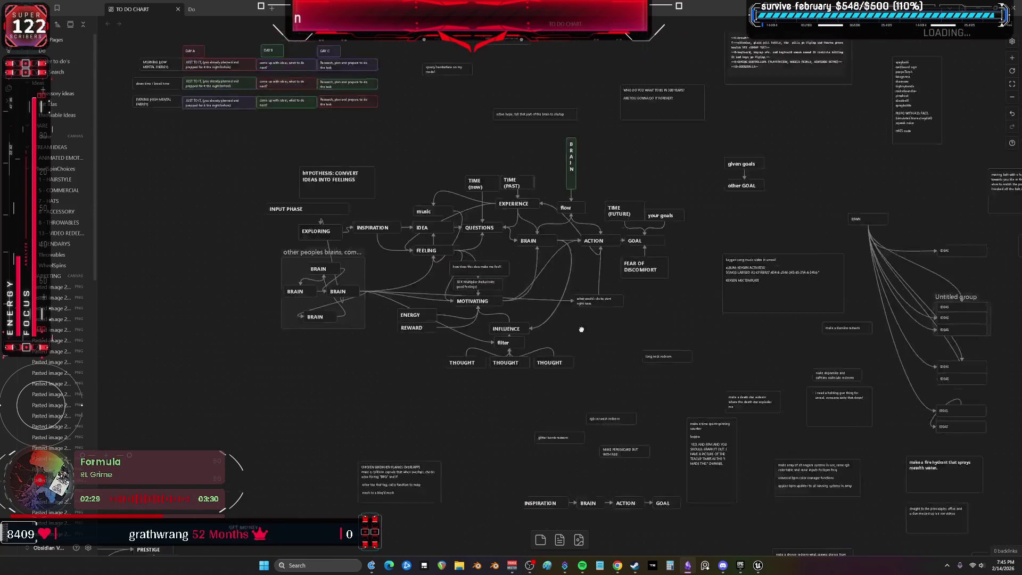
{"action": "scroll", "coordinate": [552, 333], "scroll_direction": "down", "scroll_amount": 5}
{"action": "scroll", "coordinate": [585, 319], "scroll_direction": "up", "scroll_amount": 2}
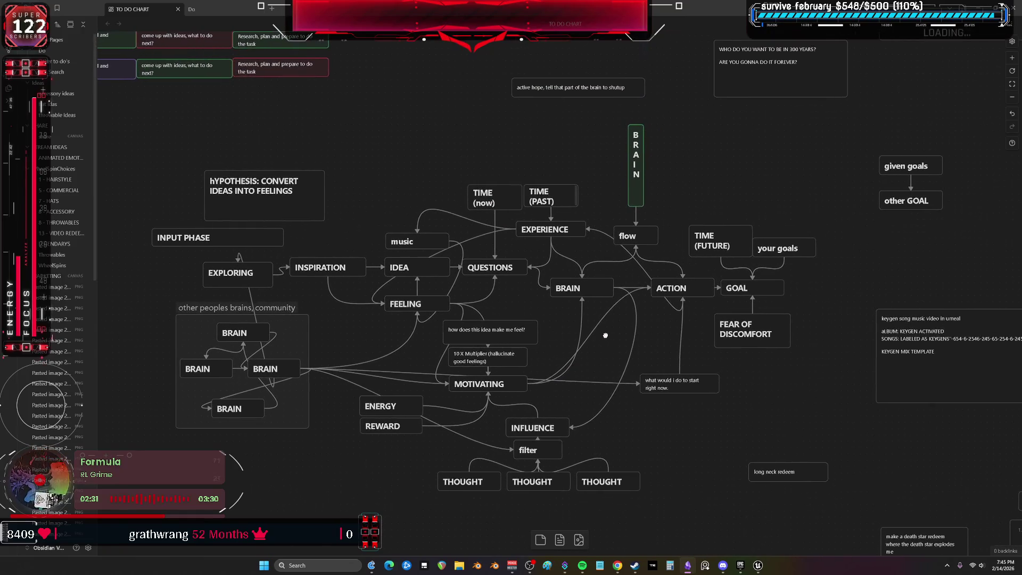
{"action": "scroll", "coordinate": [502, 283], "scroll_direction": "up", "scroll_amount": 10}
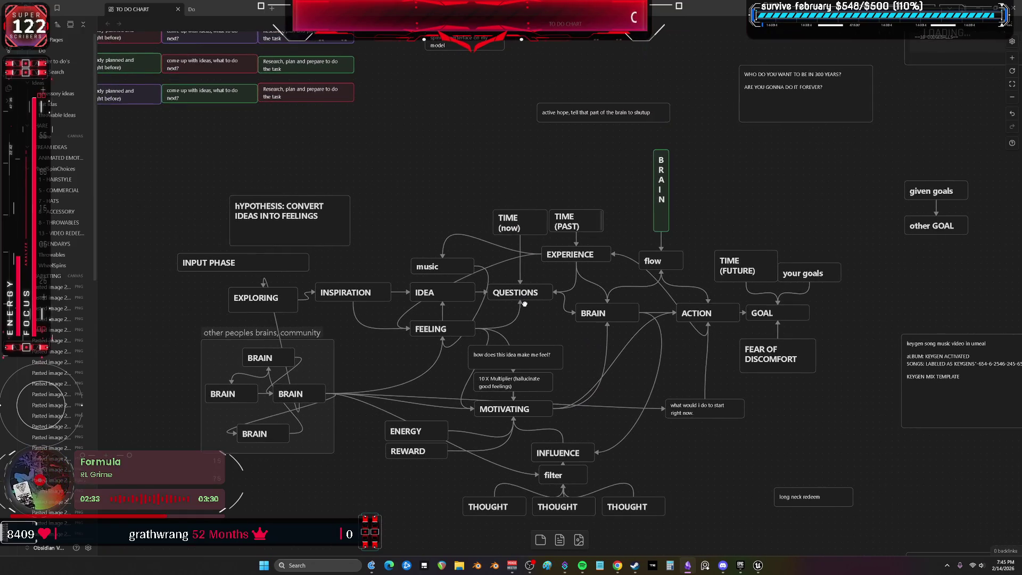
{"action": "scroll", "coordinate": [680, 468], "scroll_direction": "up", "scroll_amount": 3}
{"action": "scroll", "coordinate": [639, 447], "scroll_direction": "down", "scroll_amount": 4}
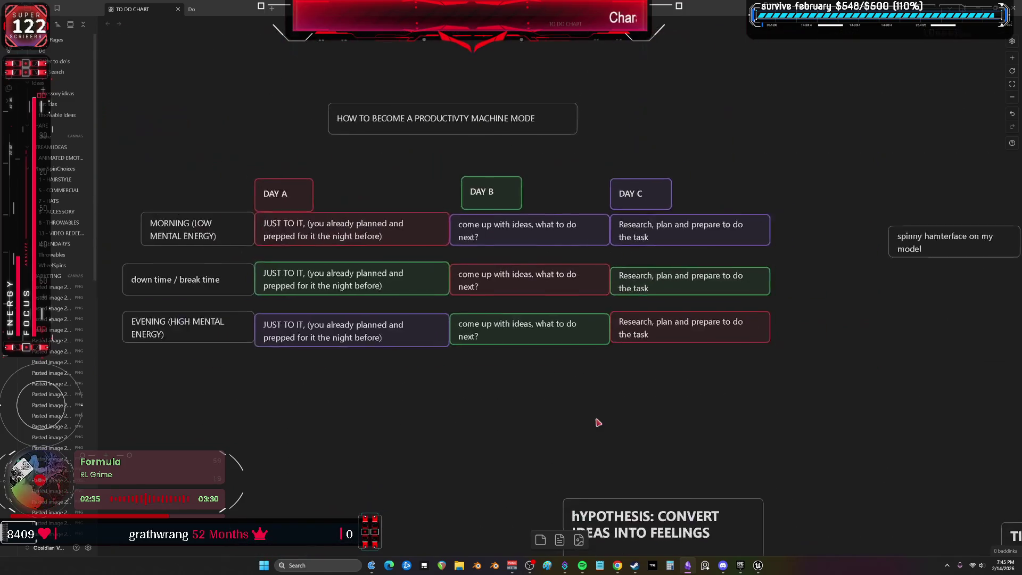
{"action": "scroll", "coordinate": [691, 490], "scroll_direction": "up", "scroll_amount": 4}
{"action": "left_click_drag", "start_coordinate": [685, 493], "coordinate": [731, 511]}
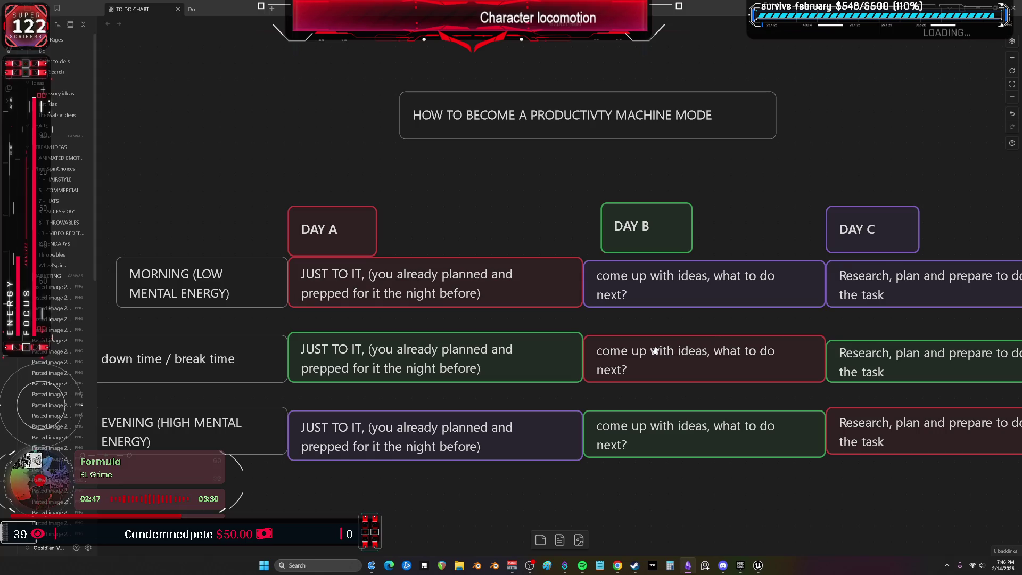
{"action": "key", "text": "alt+Tab"}
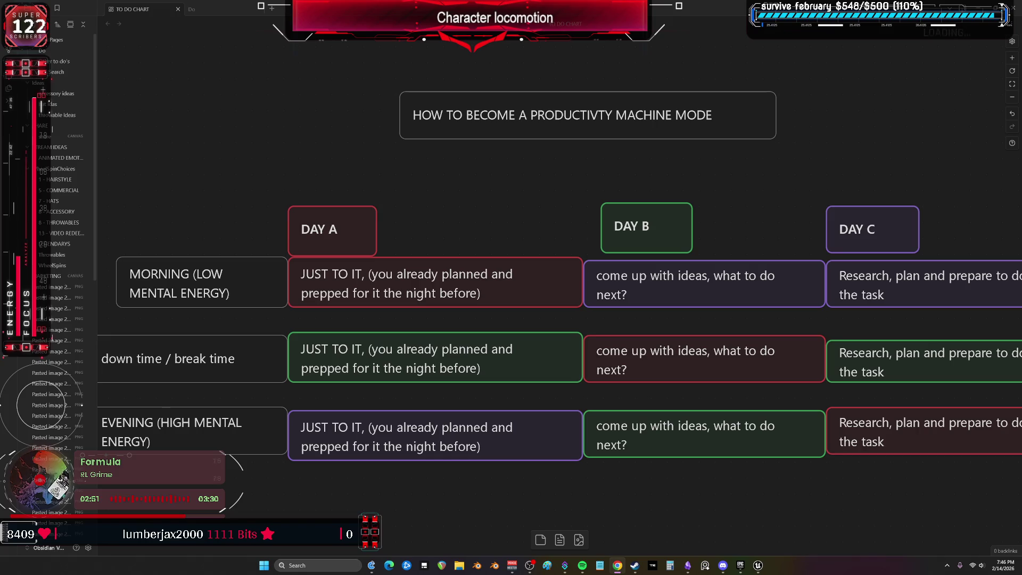
{"action": "scroll", "coordinate": [855, 171], "scroll_direction": "down", "scroll_amount": 5}
Pan the Obsidian canvas to center the tall redeem list card
{"action": "left_click", "coordinate": [854, 171]}
{"action": "scroll", "coordinate": [814, 270], "scroll_direction": "down", "scroll_amount": 5}
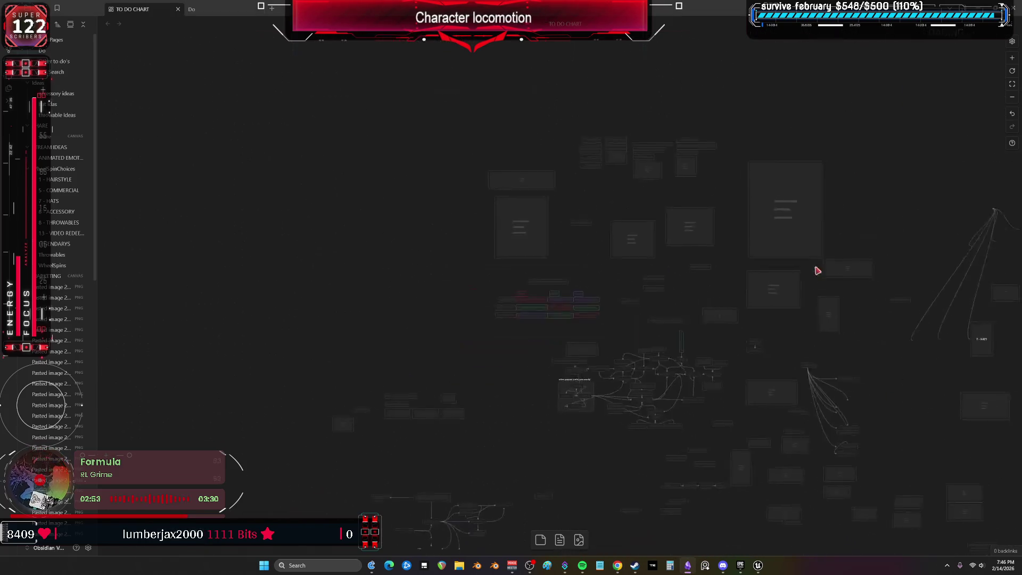
{"action": "mouse_move", "coordinate": [798, 269]}
{"action": "left_mouse_down"}
{"action": "mouse_move", "coordinate": [764, 388]}
{"action": "mouse_move", "coordinate": [444, 284]}
{"action": "mouse_move", "coordinate": [327, 269]}
{"action": "left_mouse_up"}
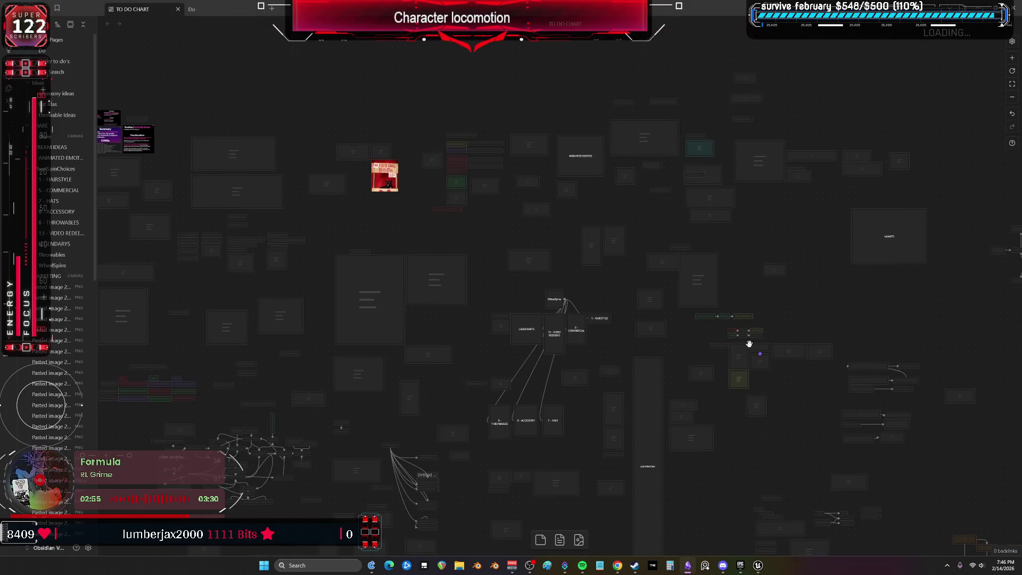
{"action": "left_click_drag", "start_coordinate": [753, 349], "coordinate": [725, 240]}
{"action": "mouse_move", "coordinate": [767, 326]}
{"action": "left_mouse_down"}
{"action": "mouse_move", "coordinate": [814, 276]}
{"action": "mouse_move", "coordinate": [783, 202]}
{"action": "left_mouse_up"}
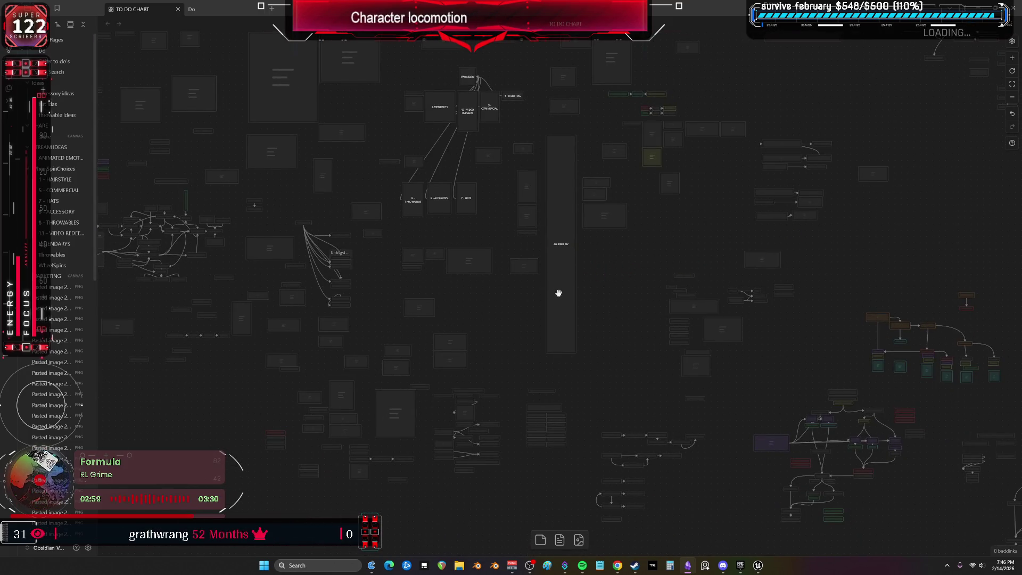
Zoom into the list card and bring its final items 35–51 into view
{"action": "scroll", "coordinate": [557, 289], "scroll_direction": "up", "scroll_amount": 10}
{"action": "scroll", "coordinate": [567, 301], "scroll_direction": "down", "scroll_amount": 5}
{"action": "scroll", "coordinate": [564, 245], "scroll_direction": "up", "scroll_amount": 5}
{"action": "scroll", "coordinate": [562, 213], "scroll_direction": "up", "scroll_amount": 5}
{"action": "scroll", "coordinate": [561, 187], "scroll_direction": "down", "scroll_amount": 7}
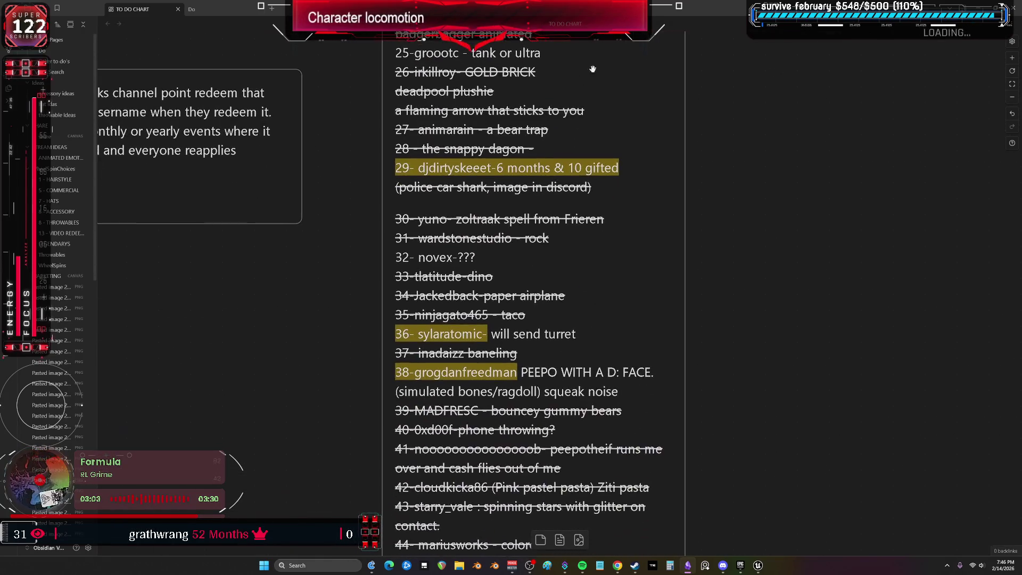
{"action": "scroll", "coordinate": [538, 135], "scroll_direction": "up", "scroll_amount": 14}
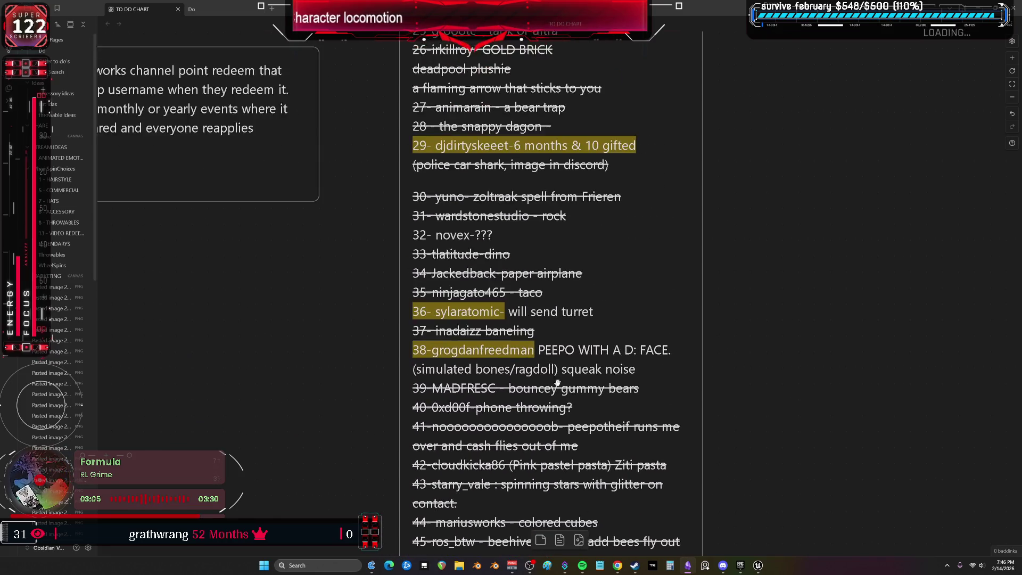
{"action": "scroll", "coordinate": [545, 238], "scroll_direction": "up", "scroll_amount": 5}
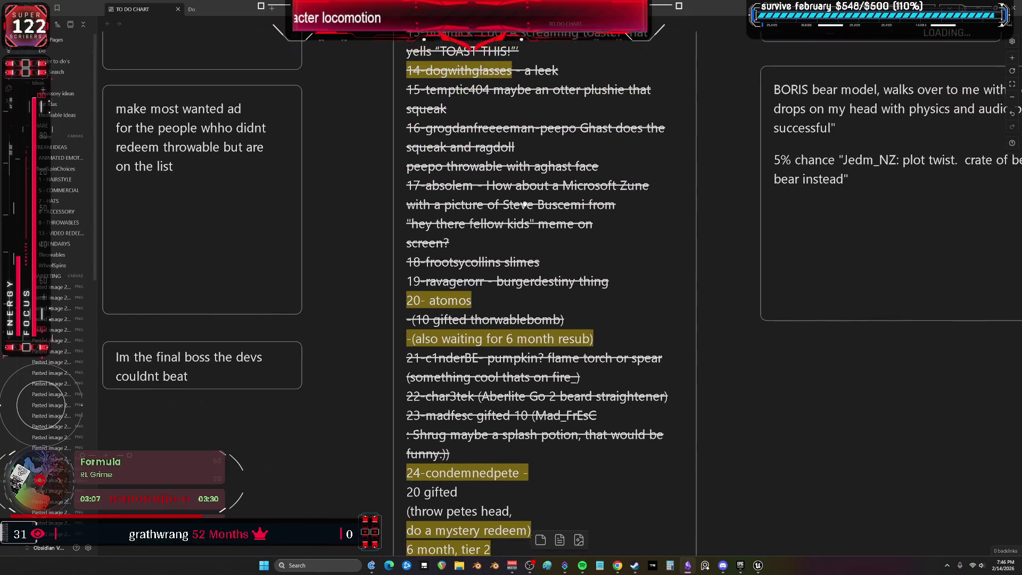
{"action": "scroll", "coordinate": [517, 222], "scroll_direction": "up", "scroll_amount": 2}
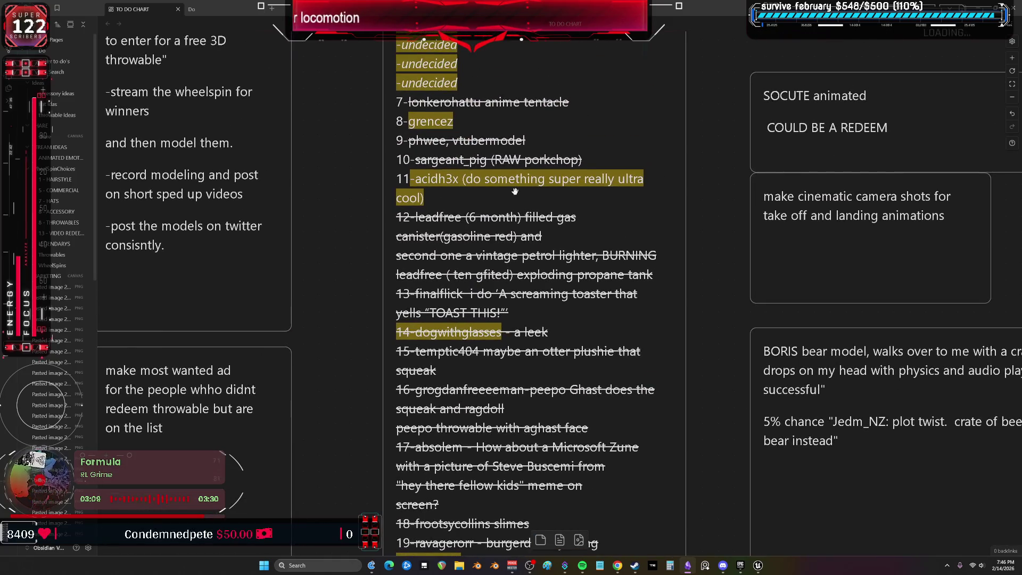
{"action": "scroll", "coordinate": [515, 191], "scroll_direction": "up", "scroll_amount": 8}
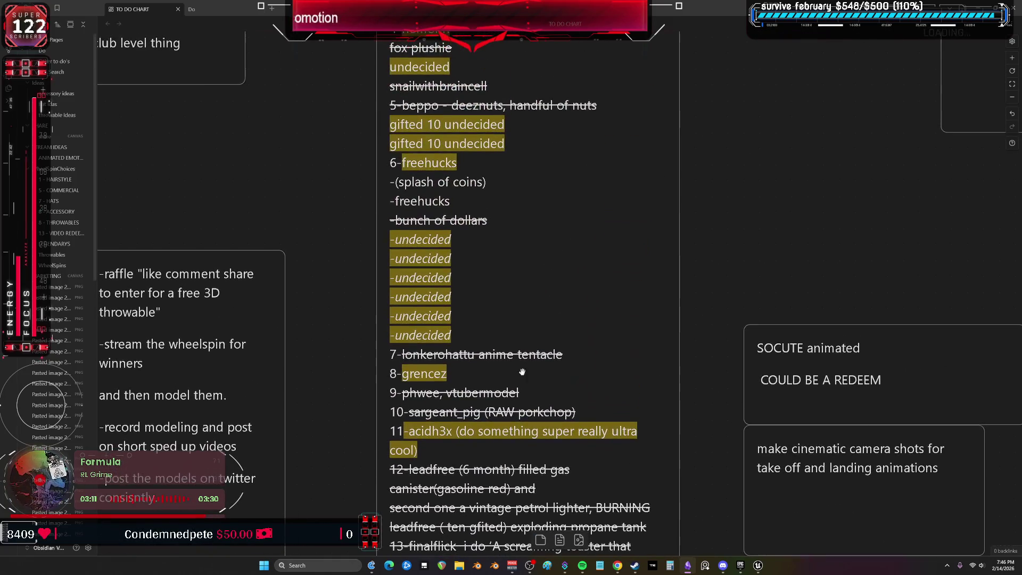
{"action": "scroll", "coordinate": [521, 392], "scroll_direction": "down", "scroll_amount": 6}
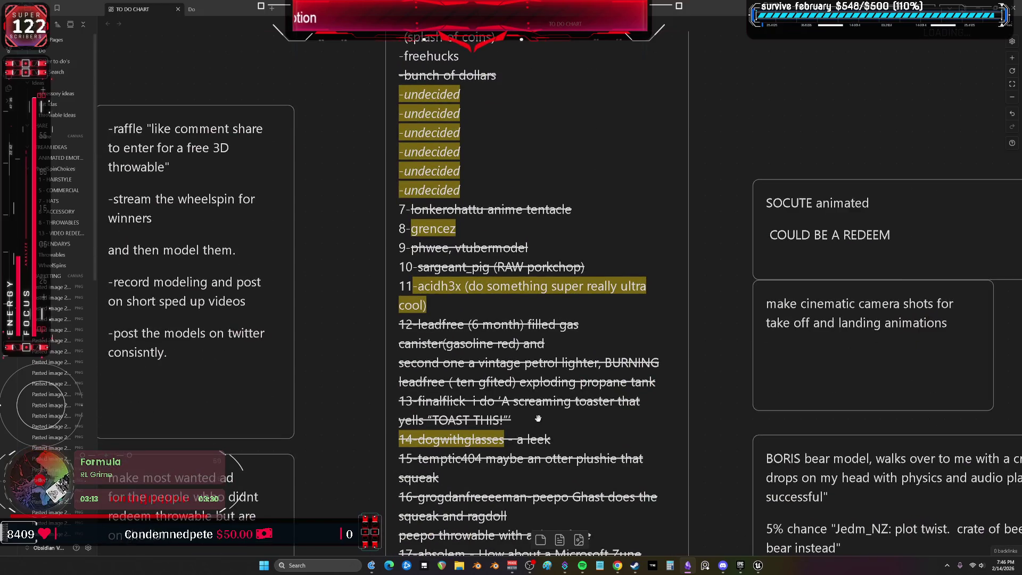
{"action": "scroll", "coordinate": [535, 413], "scroll_direction": "down", "scroll_amount": 8}
{"action": "scroll", "coordinate": [573, 361], "scroll_direction": "down", "scroll_amount": 6}
{"action": "scroll", "coordinate": [577, 238], "scroll_direction": "down", "scroll_amount": 5}
{"action": "scroll", "coordinate": [580, 202], "scroll_direction": "down", "scroll_amount": 3}
{"action": "left_click_drag", "start_coordinate": [601, 227], "coordinate": [599, 159]}
{"action": "left_click_drag", "start_coordinate": [592, 381], "coordinate": [581, 294]}
Select line 47 in the redeem list, then minimise Obsidian to return to Unreal
{"action": "double_click", "coordinate": [480, 337]}
{"action": "left_click_drag", "start_coordinate": [504, 339], "coordinate": [277, 336]}
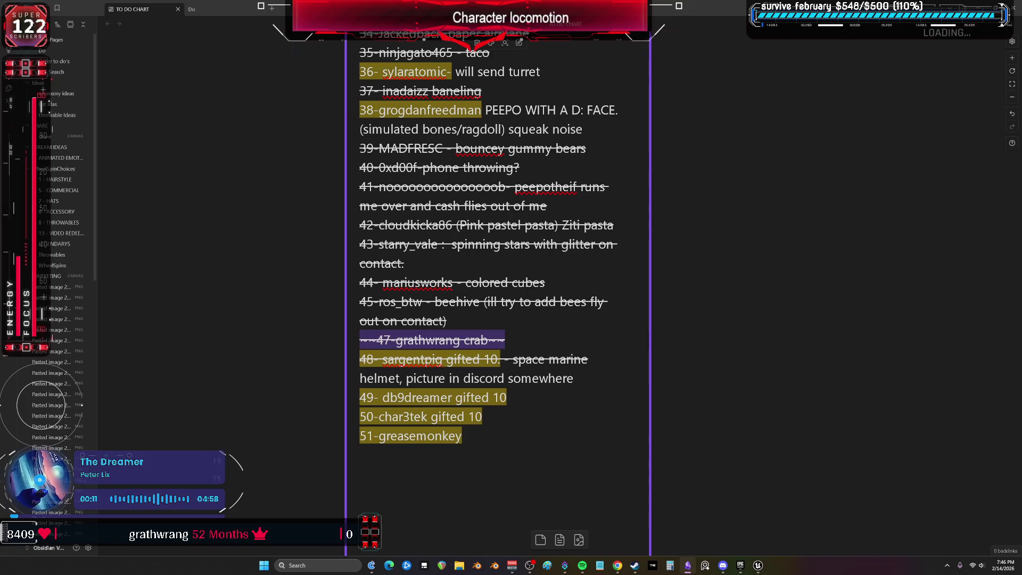
{"action": "key", "text": "alt+Tab"}
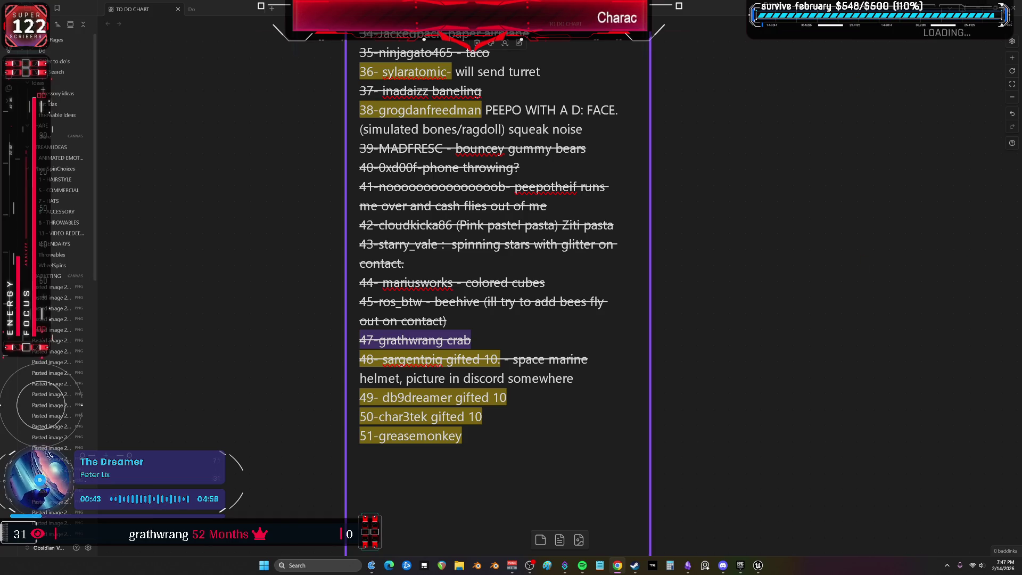
{"action": "left_click", "coordinate": [1015, 10]}
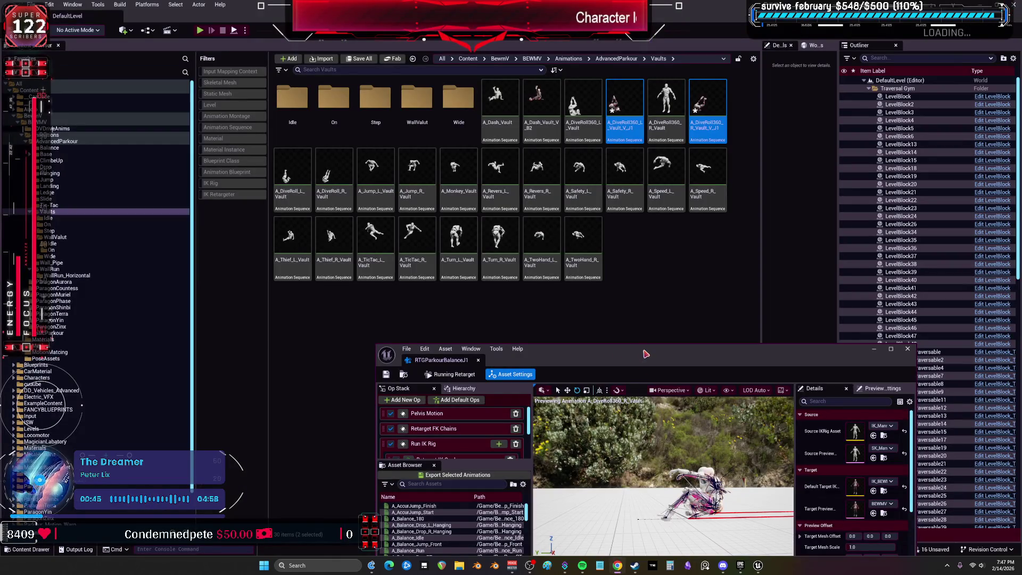
Drag the RTGParkourBalanceJ1 retargeter window up and left over the Content Browser
{"action": "mouse_move", "coordinate": [548, 297]}
{"action": "left_mouse_down"}
{"action": "mouse_move", "coordinate": [501, 280]}
{"action": "mouse_move", "coordinate": [498, 292]}
{"action": "left_mouse_up"}
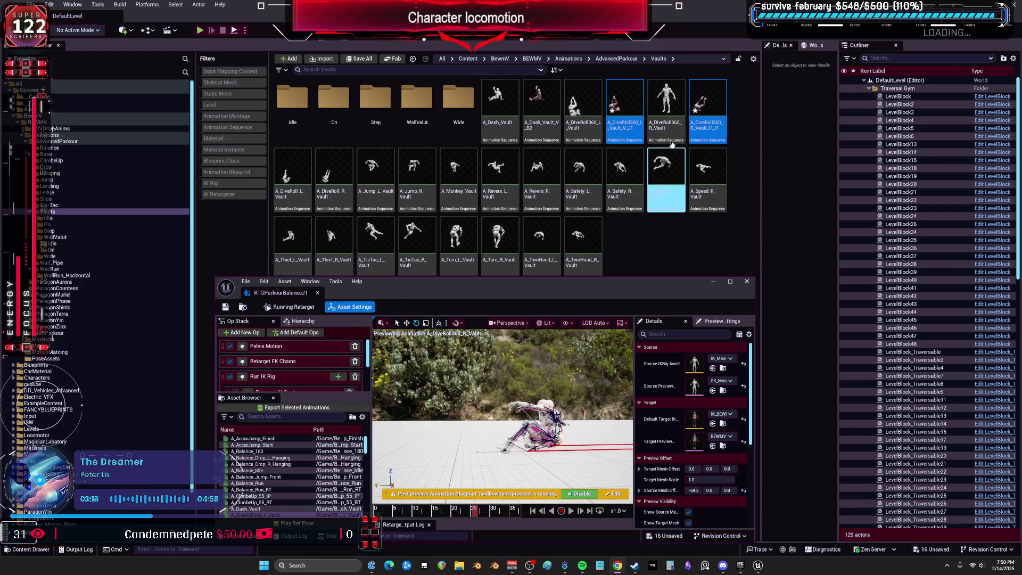
Preview A_DiveRoll_L_Vault in a maximized retargeter, playing and scrubbing to around frame 26
{"action": "mouse_move", "coordinate": [670, 142]}
{"action": "scroll", "coordinate": [266, 470], "scroll_direction": "down", "scroll_amount": 5}
{"action": "left_click", "coordinate": [265, 464]}
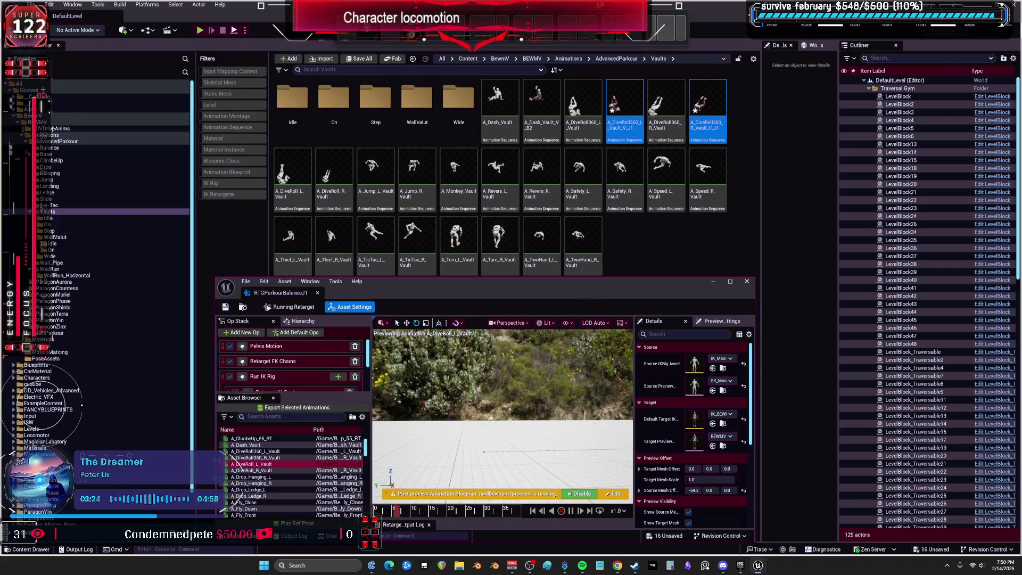
{"action": "double_click", "coordinate": [589, 284]}
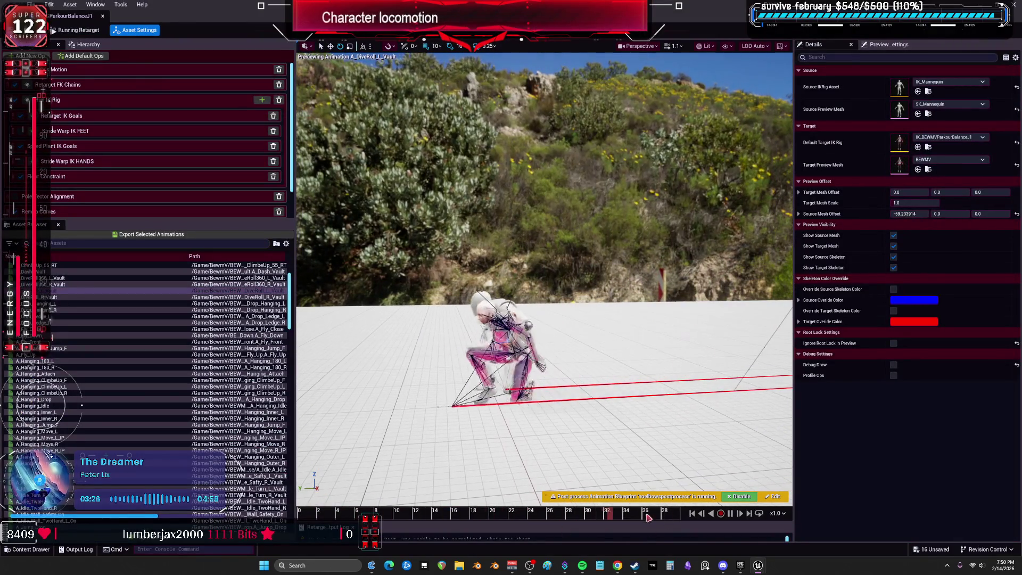
{"action": "key", "text": "space"}
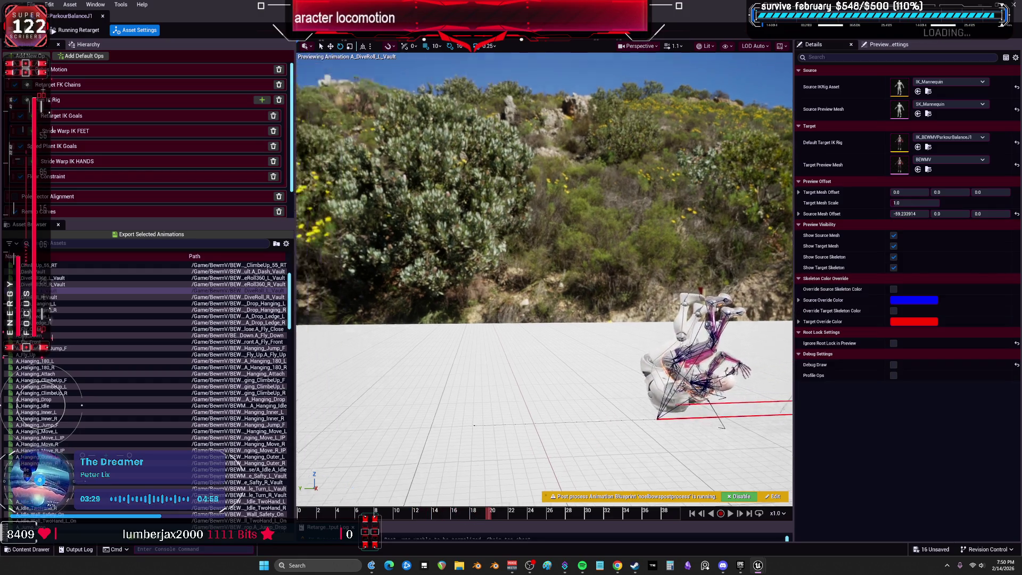
{"action": "left_click_drag", "start_coordinate": [492, 512], "coordinate": [555, 523]}
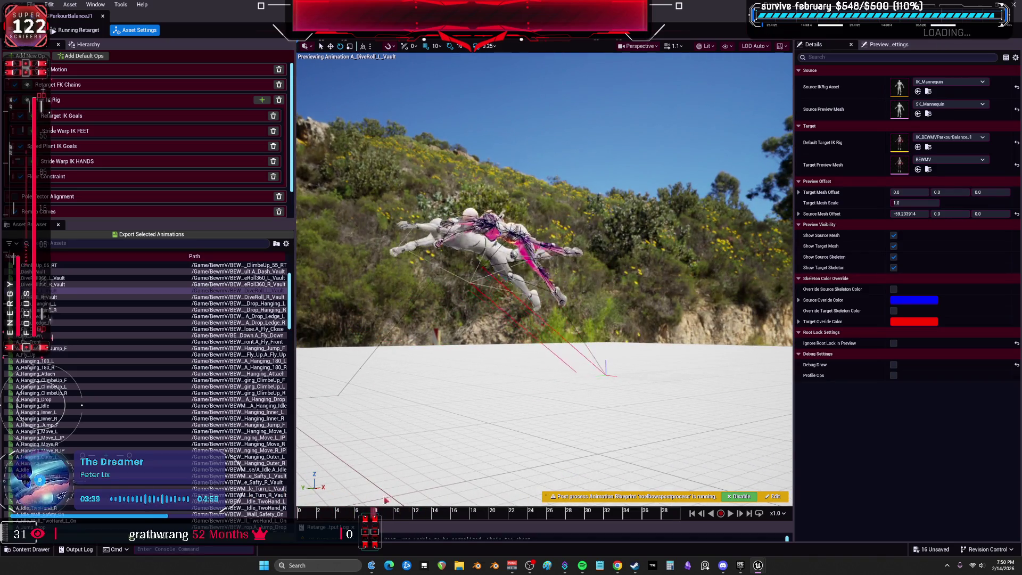
{"action": "left_click_drag", "start_coordinate": [597, 404], "coordinate": [580, 403]}
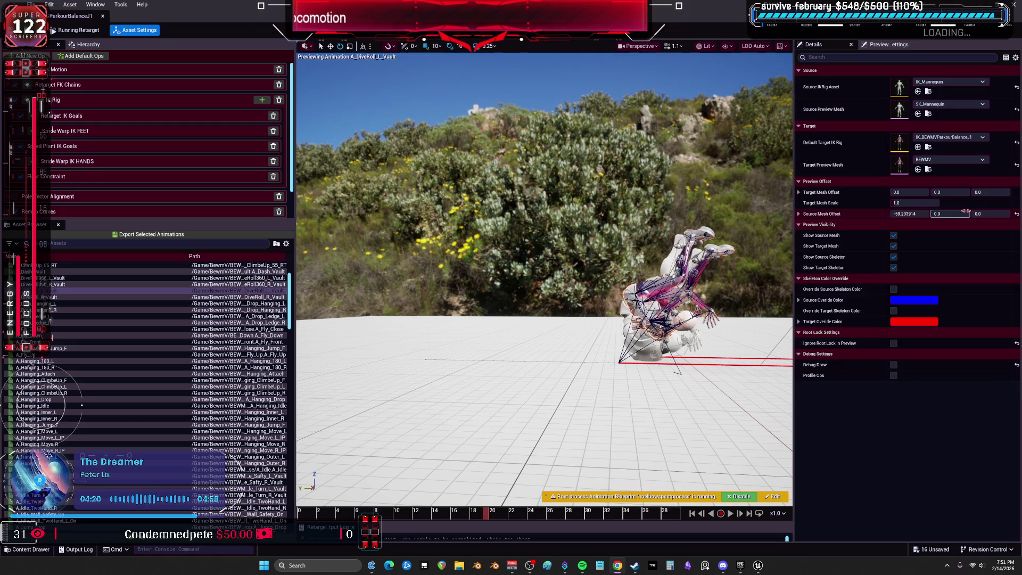
Re-maximize the retargeter, preview A_DiveRoll_R_Vault, and also select A_DiveRoll_L_Vault
{"action": "double_click", "coordinate": [536, 20]}
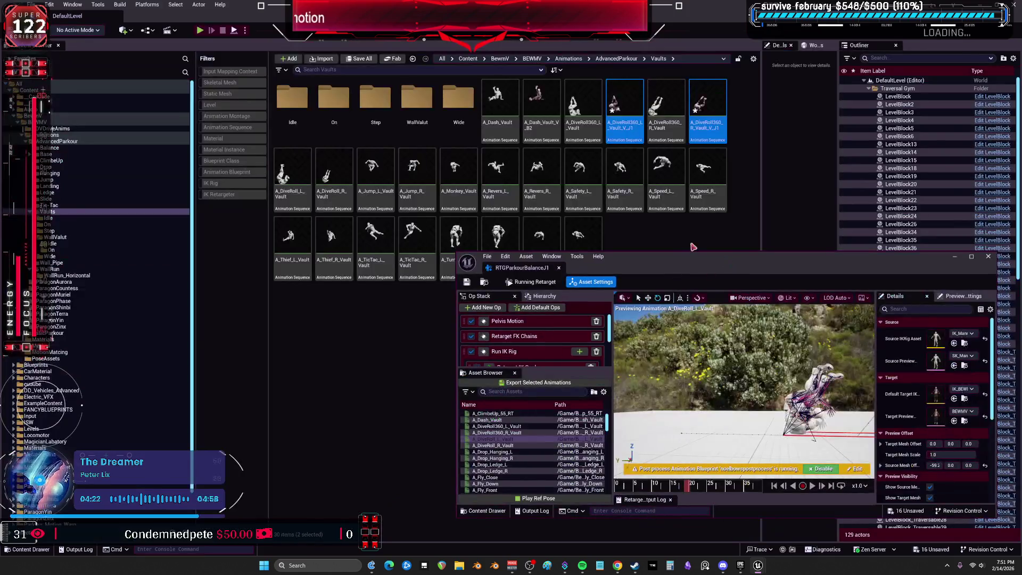
{"action": "left_click_drag", "start_coordinate": [670, 278], "coordinate": [609, 295]}
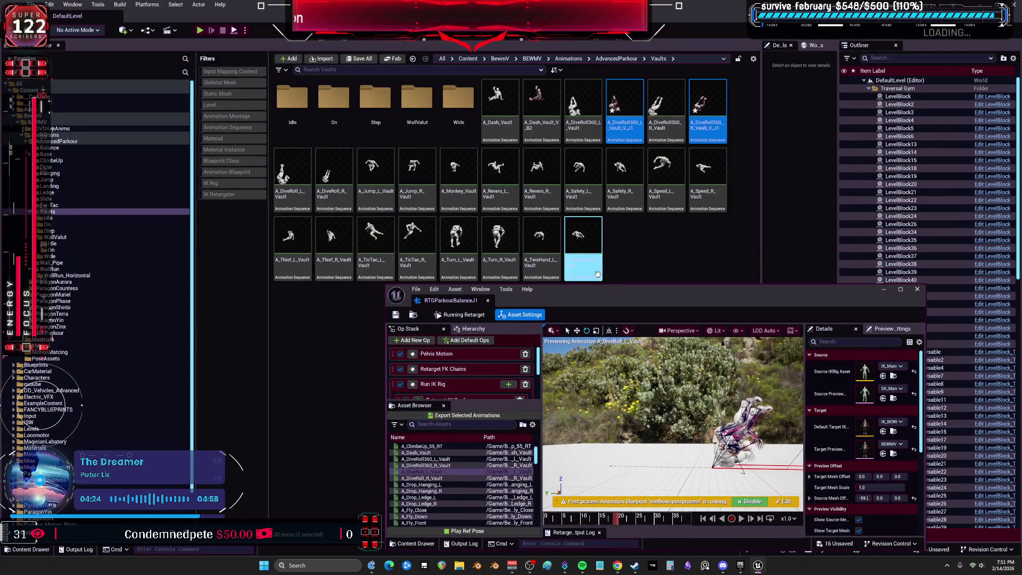
{"action": "double_click", "coordinate": [604, 301]}
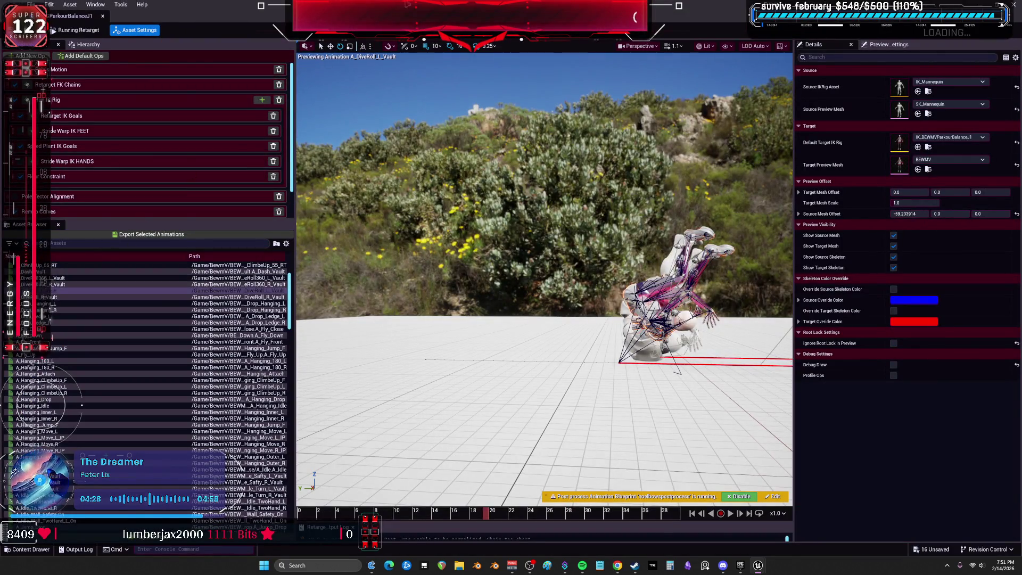
{"action": "double_click", "coordinate": [203, 16]}
{"action": "double_click", "coordinate": [424, 339]}
{"action": "left_click", "coordinate": [106, 297]}
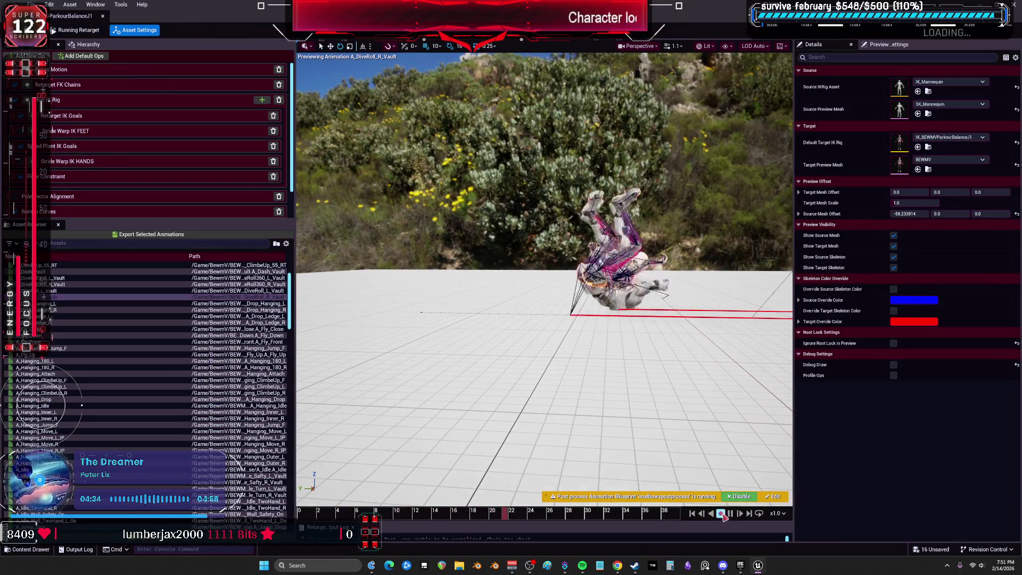
{"action": "left_click", "coordinate": [106, 291], "text": "ctrl"}
Export both dive-roll vaults with the name suffix _V_J via Batch Export
{"action": "left_click", "coordinate": [142, 234]}
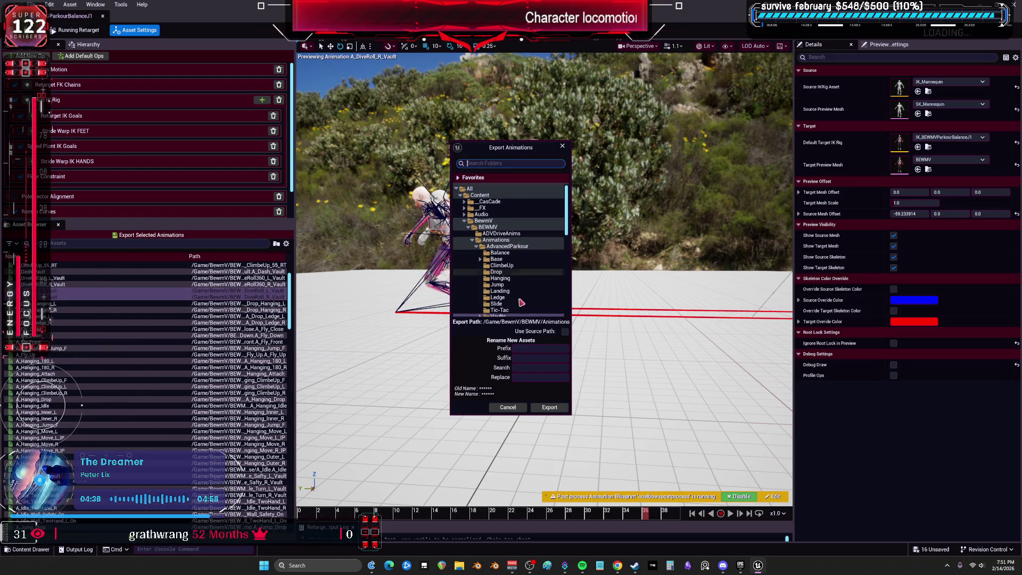
{"action": "scroll", "coordinate": [512, 258], "scroll_direction": "down", "scroll_amount": 2}
{"action": "left_click", "coordinate": [521, 358]}
{"action": "type", "text": "_V_"}
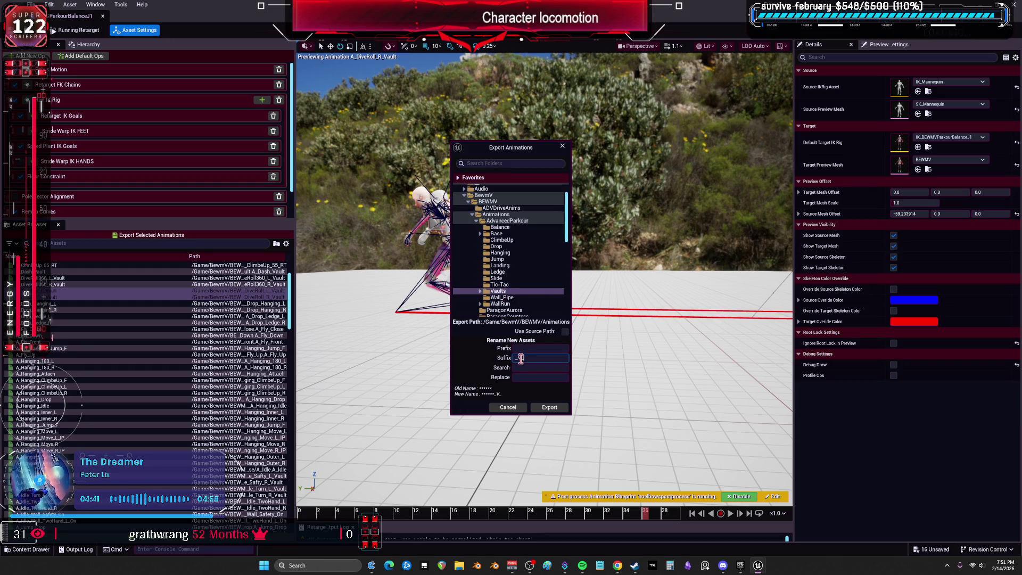
{"action": "type", "text": "J1"}
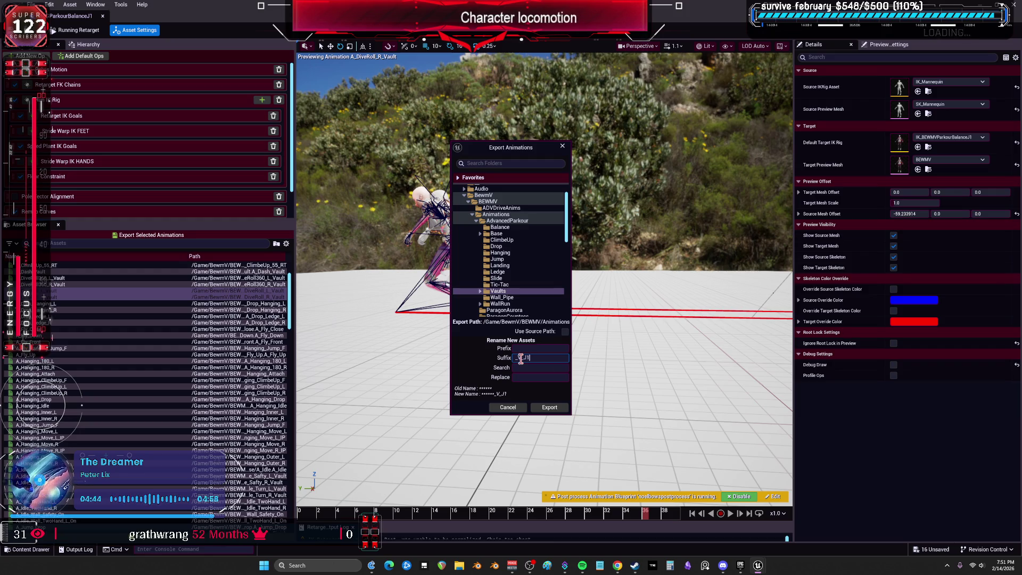
{"action": "left_click", "coordinate": [549, 407]}
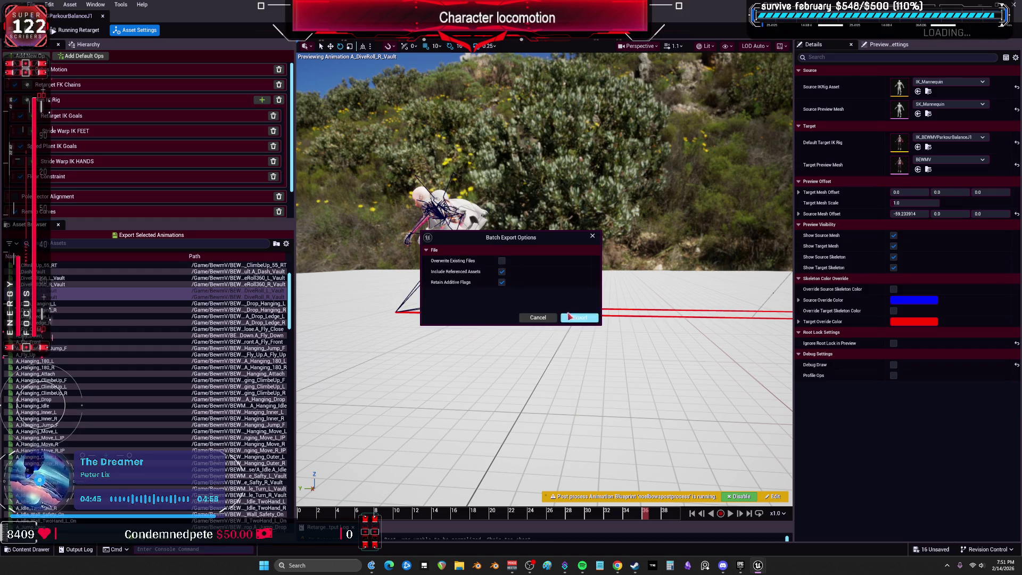
{"action": "left_click", "coordinate": [570, 317]}
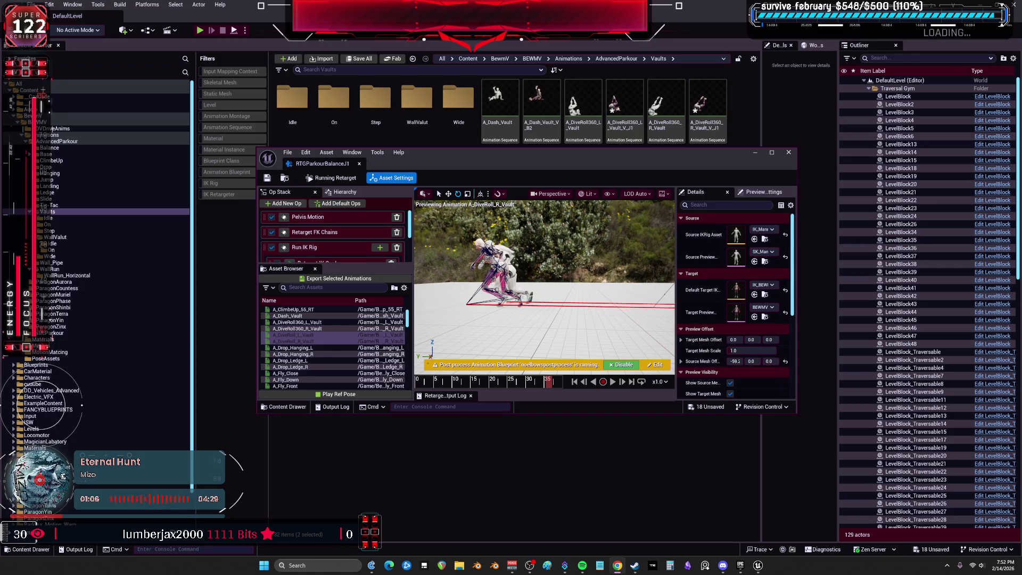
Select A_Jump_L_Vault in the Asset Browser and maximize the retargeter to preview it
{"action": "mouse_move", "coordinate": [505, 156]}
{"action": "left_mouse_down"}
{"action": "mouse_move", "coordinate": [505, 269]}
{"action": "mouse_move", "coordinate": [500, 215]}
{"action": "left_mouse_up"}
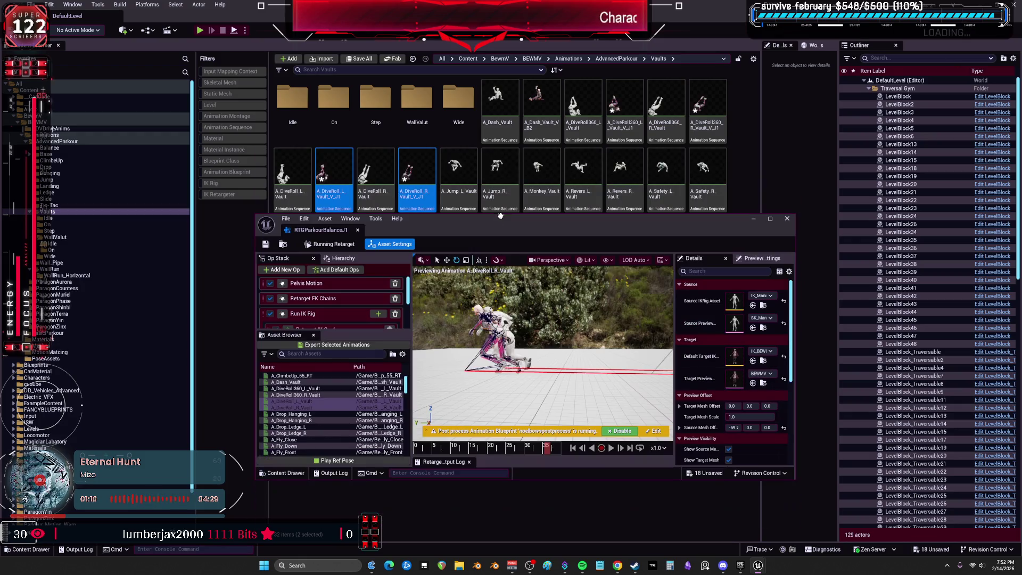
{"action": "scroll", "coordinate": [347, 409], "scroll_direction": "down", "scroll_amount": 10}
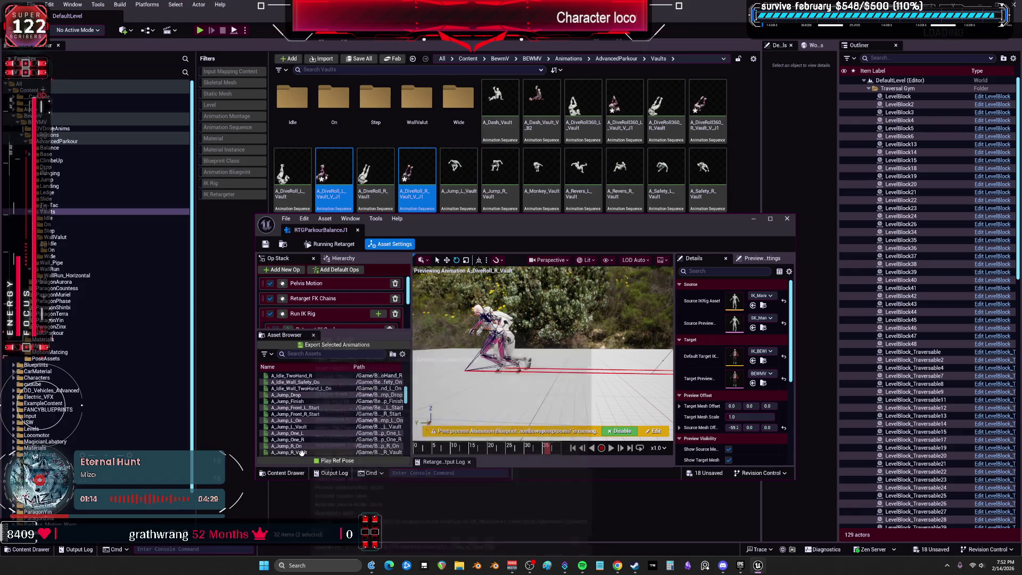
{"action": "scroll", "coordinate": [302, 452], "scroll_direction": "down", "scroll_amount": 2}
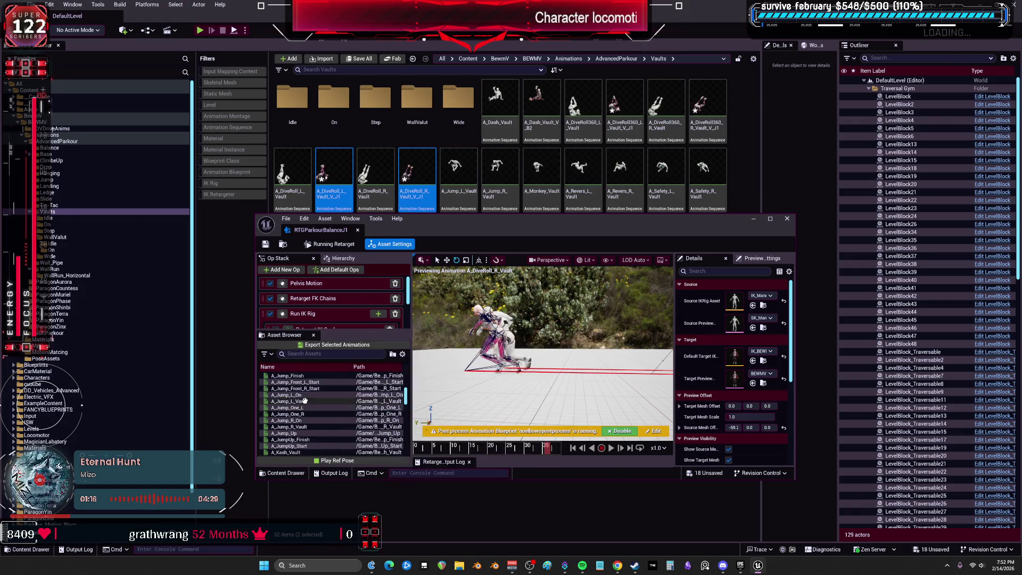
{"action": "left_click", "coordinate": [308, 401]}
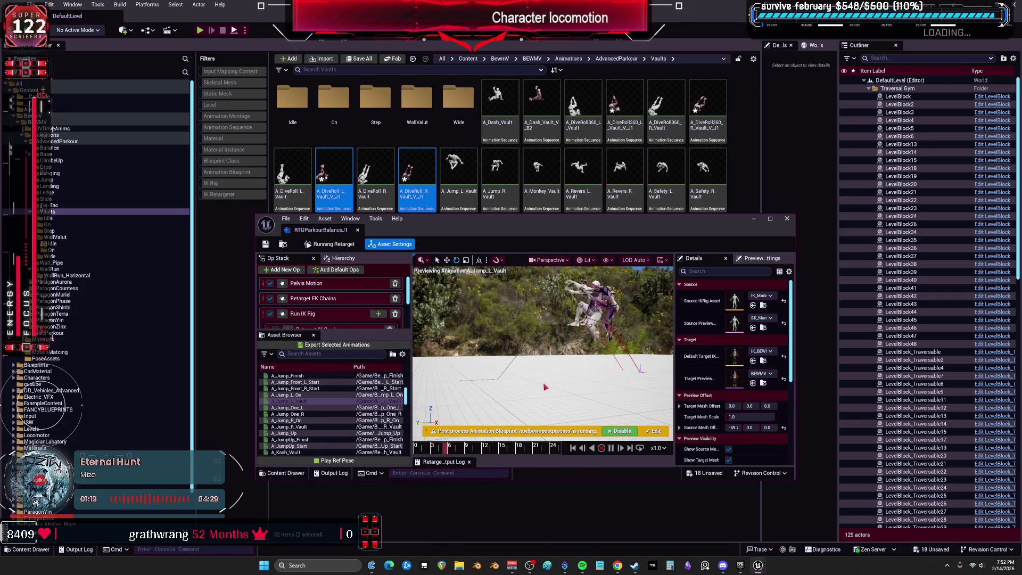
{"action": "double_click", "coordinate": [617, 230]}
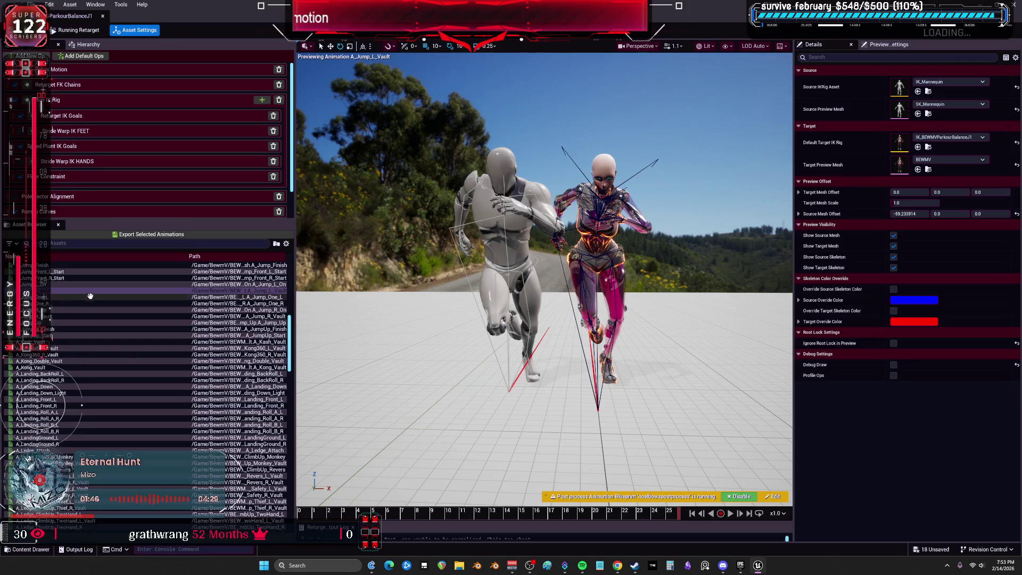
Export A_Jump_R_Vault and A_Jump_L_Vault with suffix _V_J1 into the Vaults folder
{"action": "left_click", "coordinate": [69, 316]}
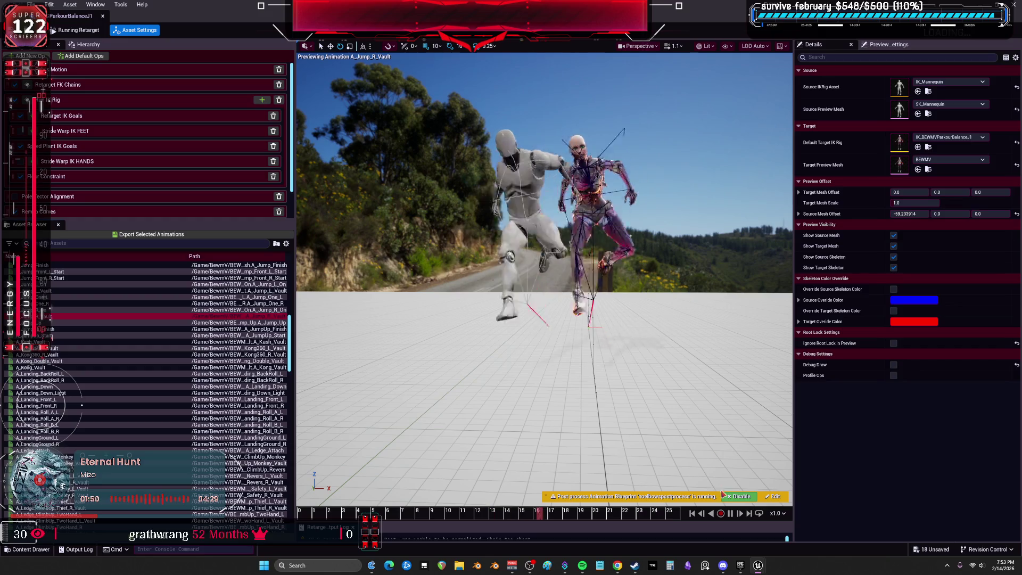
{"action": "left_click", "coordinate": [90, 313]}
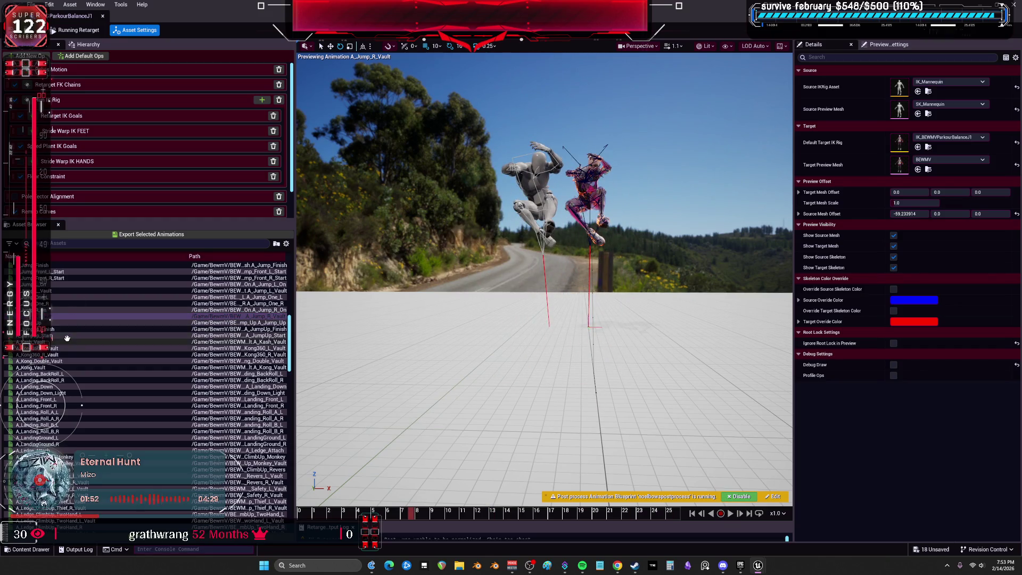
{"action": "left_click", "coordinate": [62, 291], "text": "ctrl"}
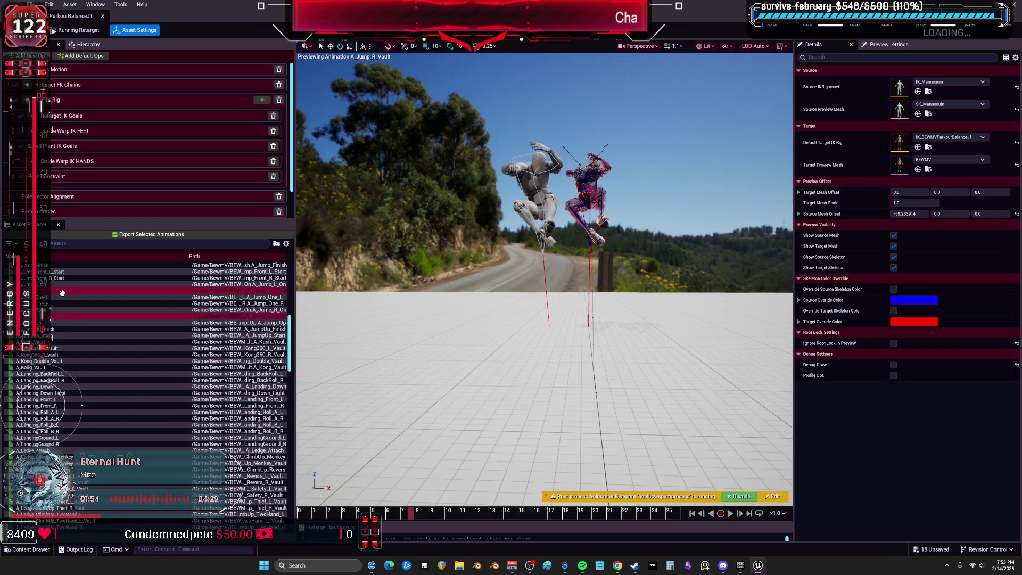
{"action": "left_click", "coordinate": [148, 234]}
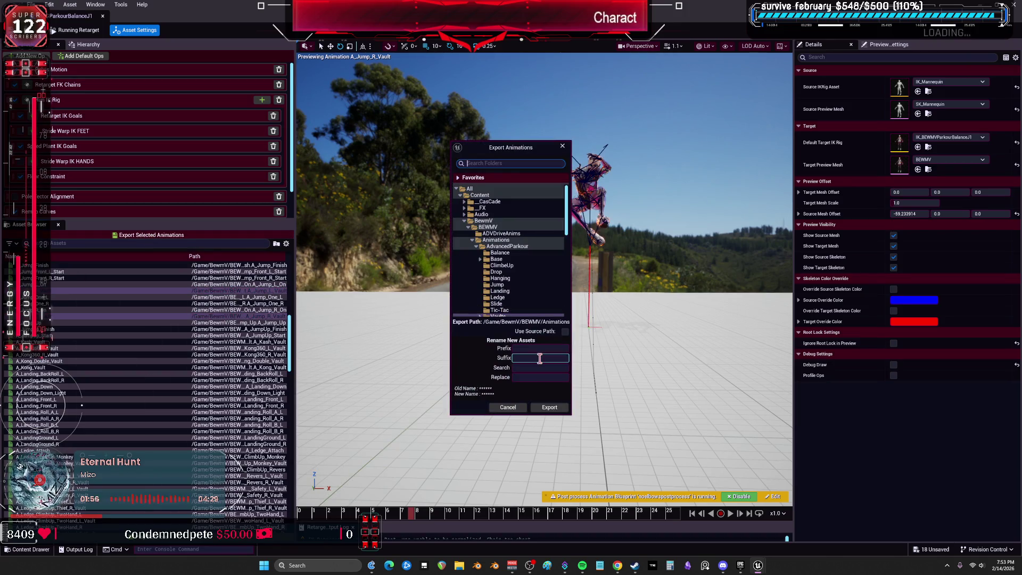
{"action": "left_click", "coordinate": [542, 376]}
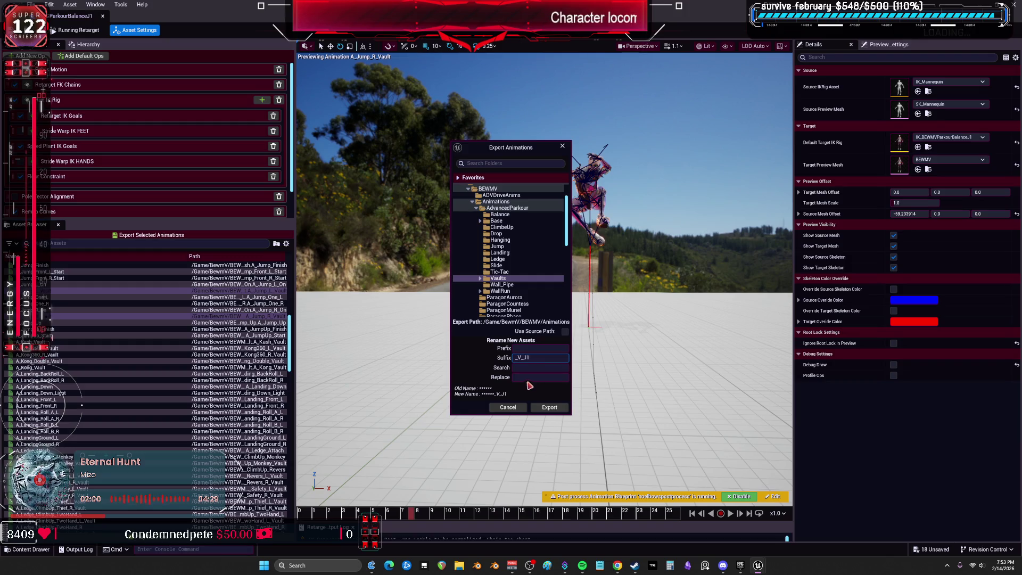
{"action": "left_click", "coordinate": [549, 408]}
{"action": "left_click", "coordinate": [580, 317]}
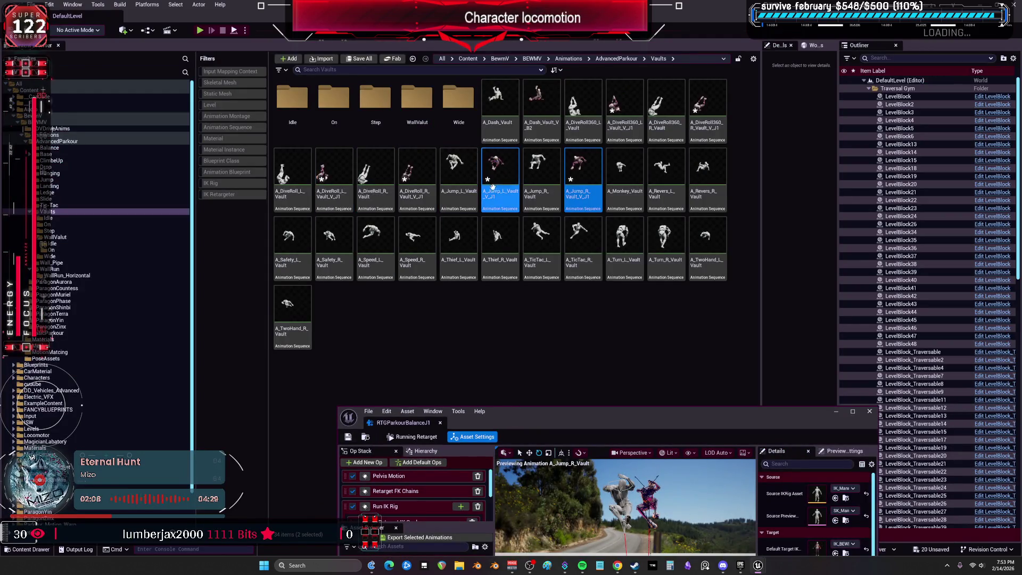
Maximize the retargeter, load A_Monkey_Vault onto the characters and stop its playback
{"action": "double_click", "coordinate": [628, 411]}
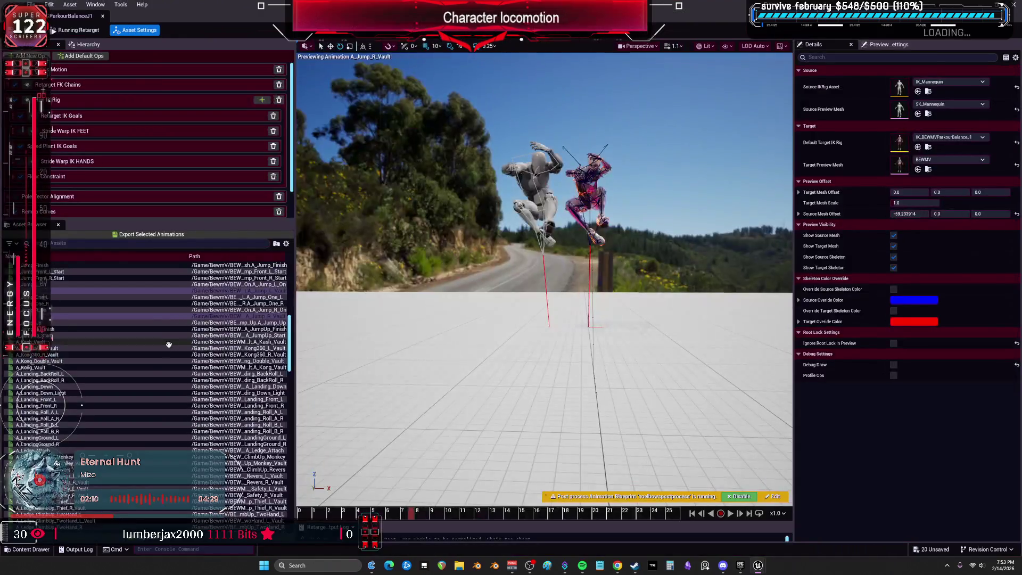
{"action": "scroll", "coordinate": [61, 366], "scroll_direction": "down", "scroll_amount": 15}
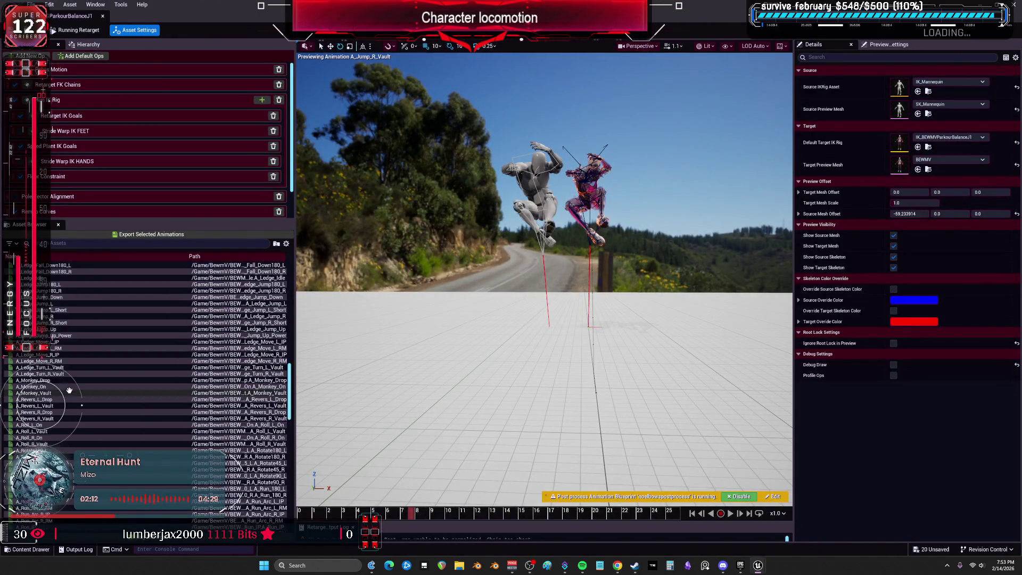
{"action": "scroll", "coordinate": [71, 385], "scroll_direction": "up", "scroll_amount": 15}
{"action": "scroll", "coordinate": [72, 386], "scroll_direction": "up", "scroll_amount": 4}
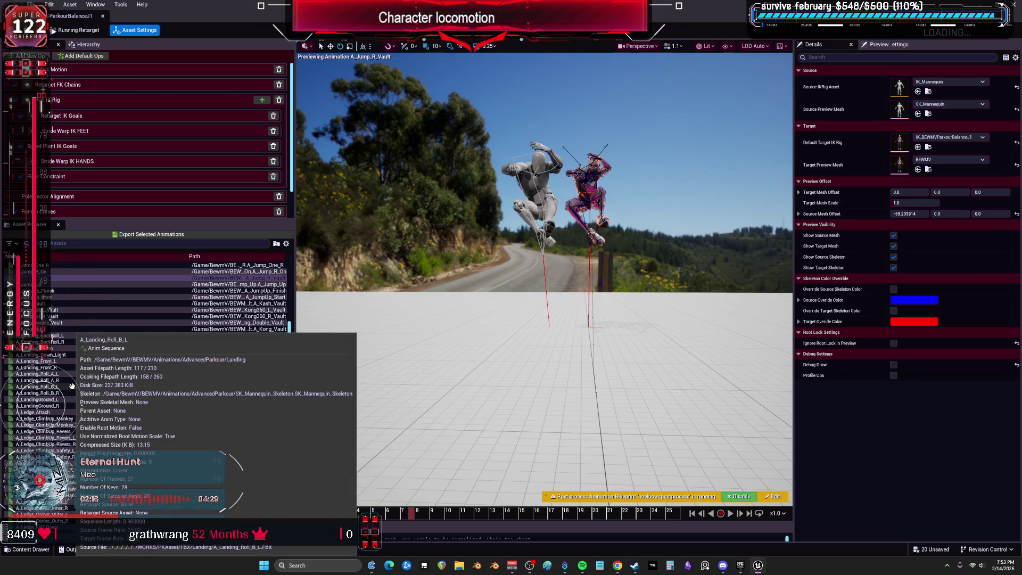
{"action": "scroll", "coordinate": [72, 385], "scroll_direction": "down", "scroll_amount": 8}
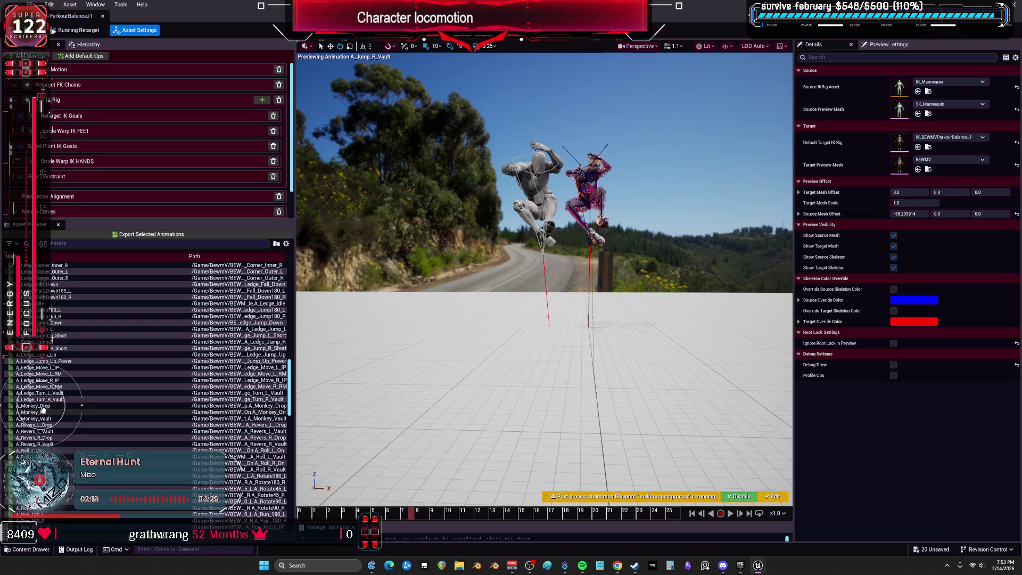
{"action": "left_click", "coordinate": [51, 418]}
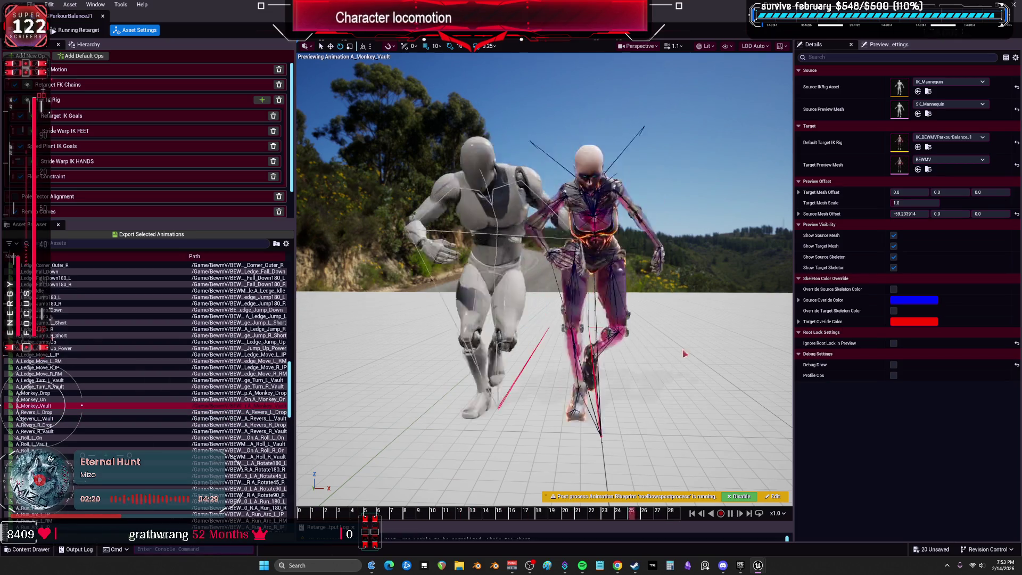
{"action": "left_click", "coordinate": [730, 513]}
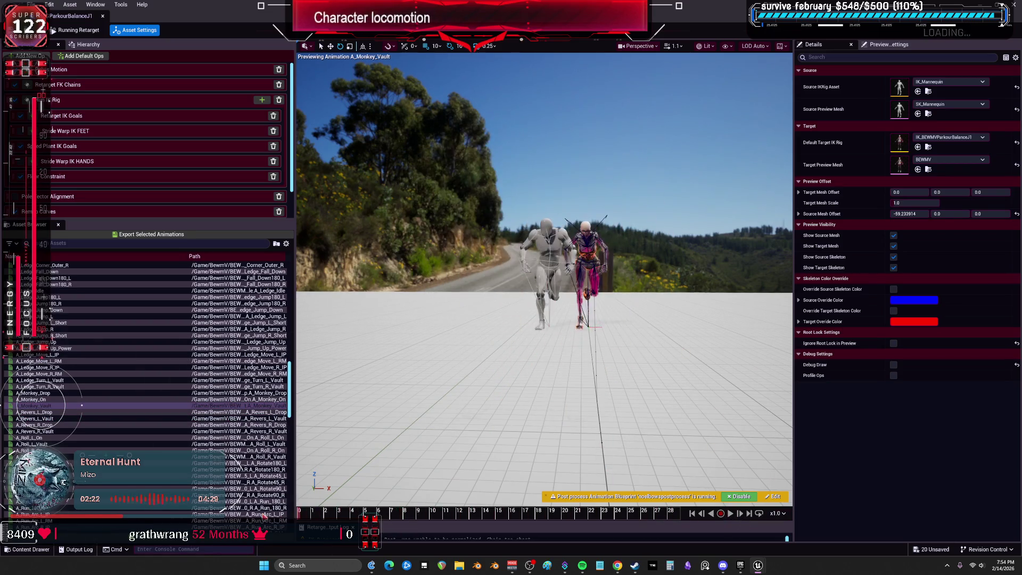
Scrub the monkey vault forward to around frame 26, then back to frame 9
{"action": "left_click_drag", "start_coordinate": [380, 511], "coordinate": [423, 528]}
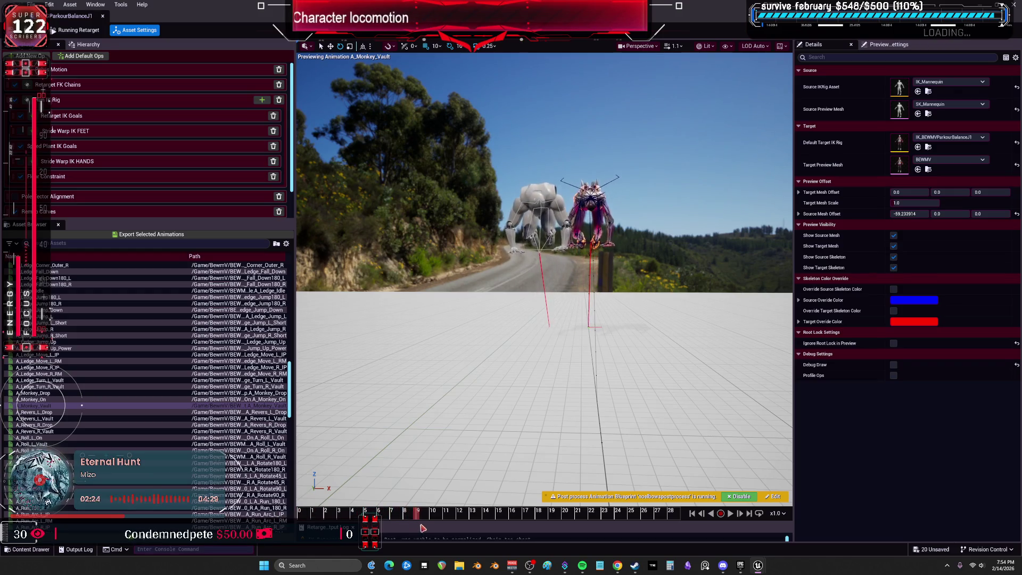
{"action": "mouse_move", "coordinate": [513, 542]}
{"action": "left_mouse_down"}
{"action": "mouse_move", "coordinate": [660, 553]}
{"action": "mouse_move", "coordinate": [482, 540]}
{"action": "left_mouse_up"}
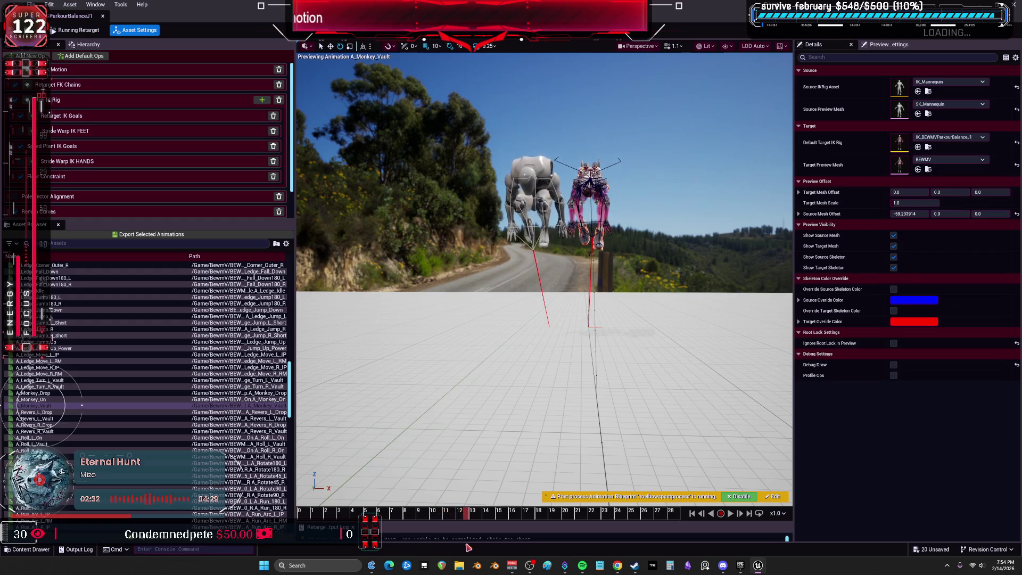
{"action": "left_click_drag", "start_coordinate": [463, 554], "coordinate": [413, 558]}
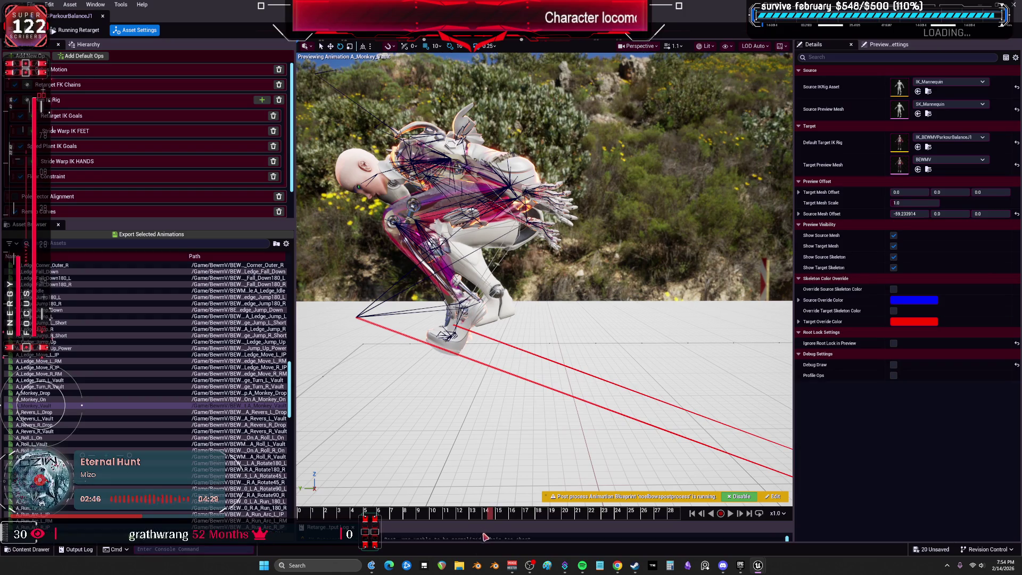
{"action": "left_click_drag", "start_coordinate": [486, 521], "coordinate": [392, 523]}
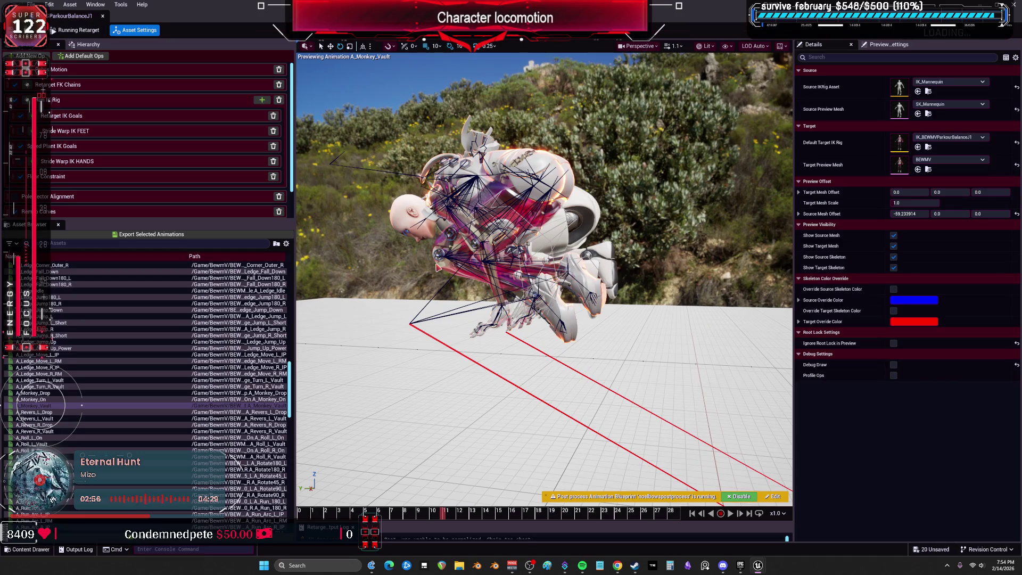
In the Pelvis Motion op, nudge the global Z translation offset, then reset it to 0
{"action": "left_click", "coordinate": [133, 115]}
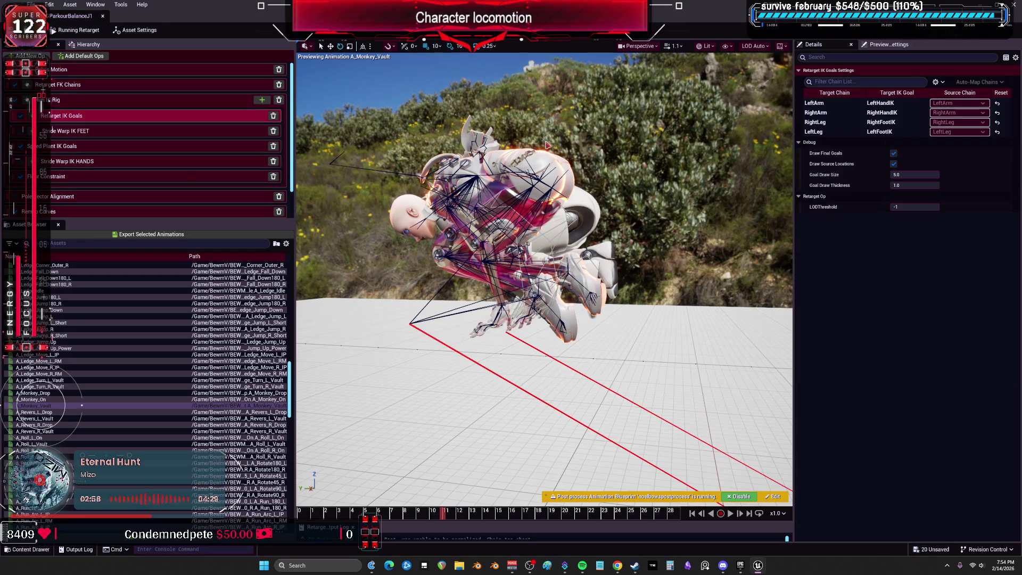
{"action": "left_click", "coordinate": [72, 70]}
{"action": "left_click_drag", "start_coordinate": [990, 221], "coordinate": [984, 221]}
{"action": "left_click", "coordinate": [1016, 223]}
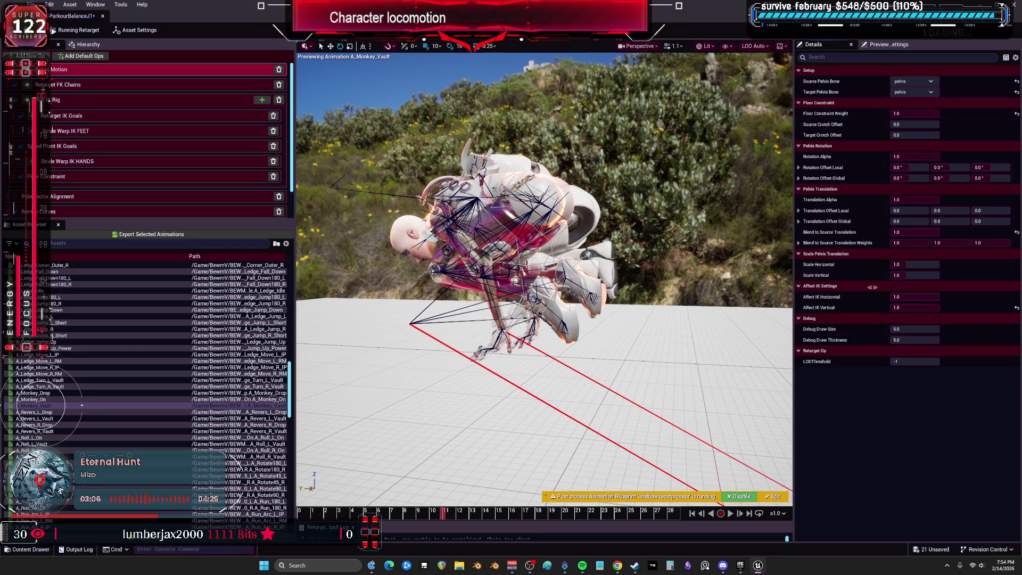
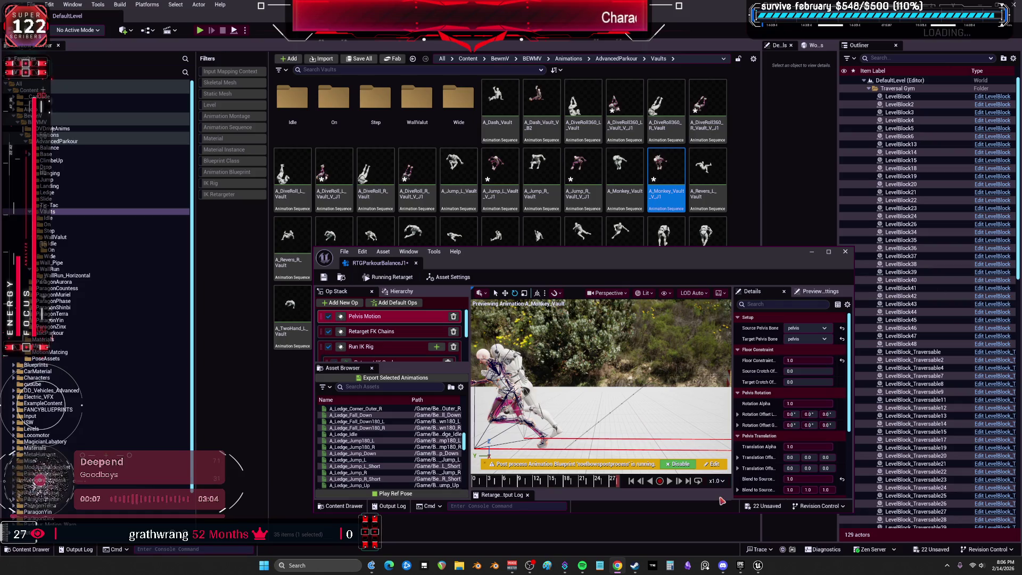
Clear the Vaults folder asset selection and reposition the retarget editor window
{"action": "left_click", "coordinate": [813, 253]}
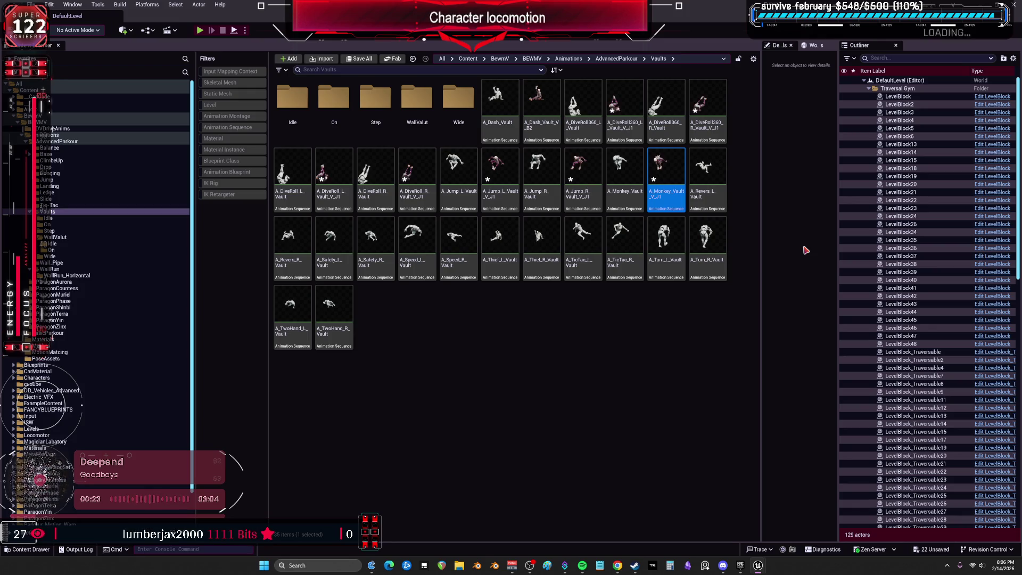
{"action": "left_click", "coordinate": [476, 339]}
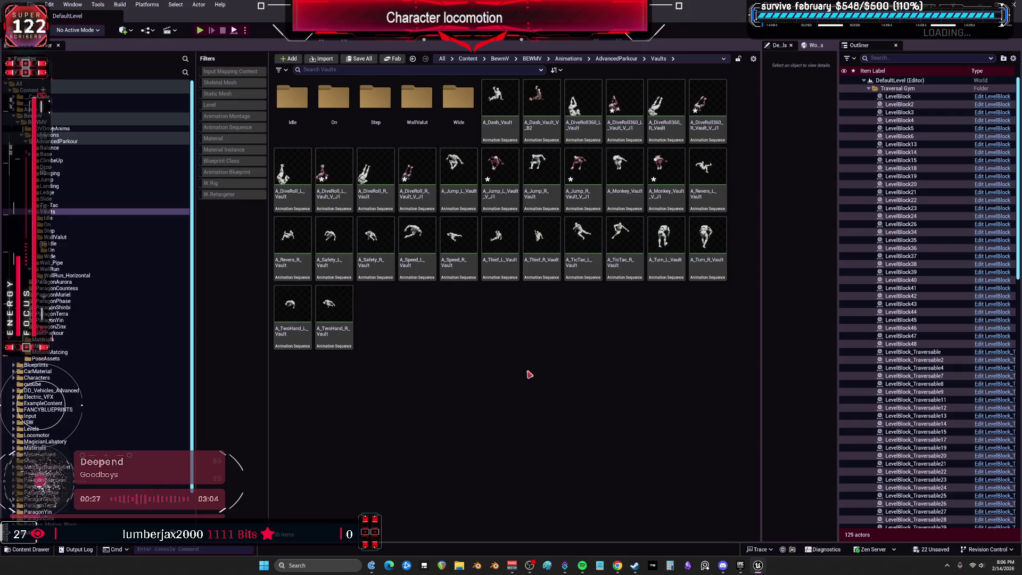
{"action": "mouse_move", "coordinate": [746, 566]}
{"action": "left_click", "coordinate": [786, 524]}
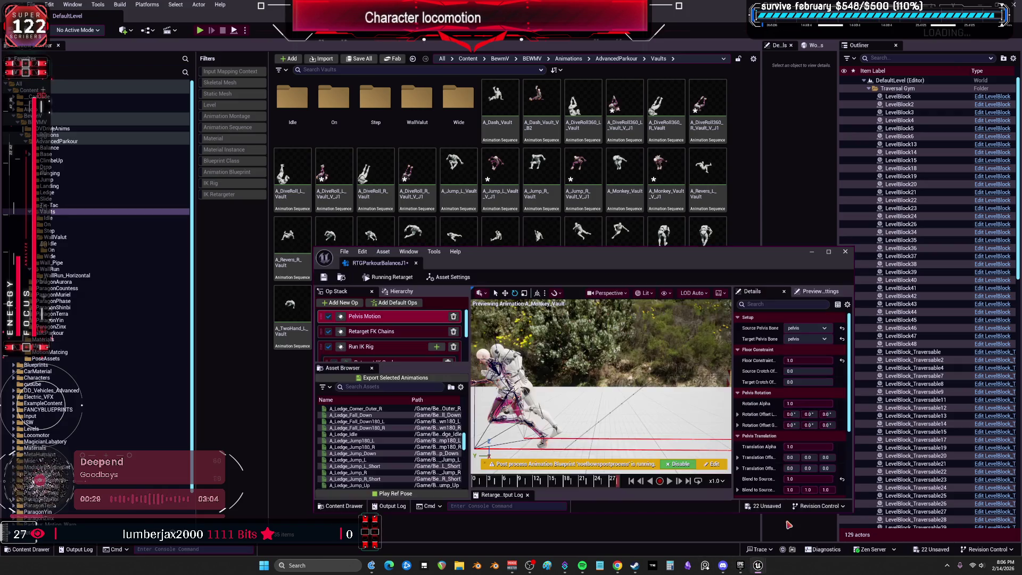
{"action": "mouse_move", "coordinate": [546, 261]}
{"action": "left_mouse_down"}
{"action": "mouse_move", "coordinate": [467, 236]}
{"action": "mouse_move", "coordinate": [439, 270]}
{"action": "left_mouse_up"}
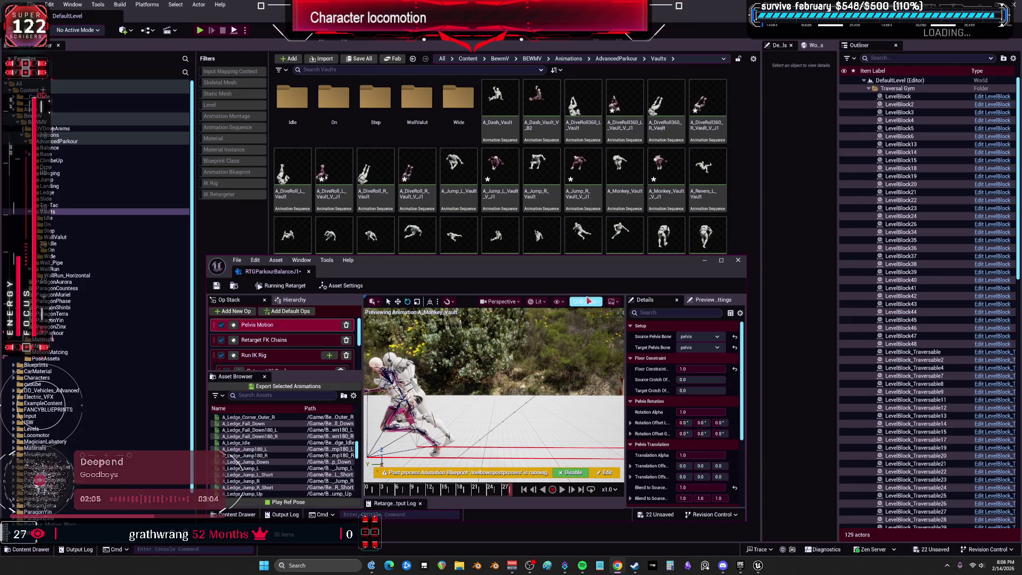
Select the A_Jump_L_Vault asset and move the retarget editor window down
{"action": "left_click", "coordinate": [473, 174]}
{"action": "left_click", "coordinate": [500, 176]}
{"action": "left_click", "coordinate": [708, 176]}
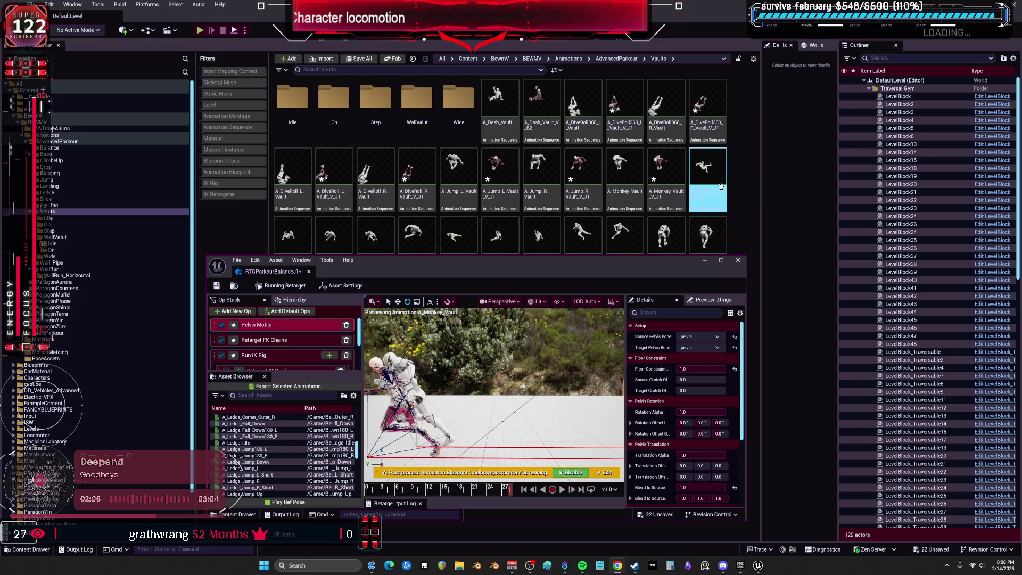
{"action": "left_click", "coordinate": [459, 175]}
{"action": "left_click", "coordinate": [487, 263]}
{"action": "mouse_move", "coordinate": [486, 263]}
{"action": "left_mouse_down"}
{"action": "mouse_move", "coordinate": [484, 291]}
{"action": "mouse_move", "coordinate": [489, 153]}
{"action": "left_mouse_up"}
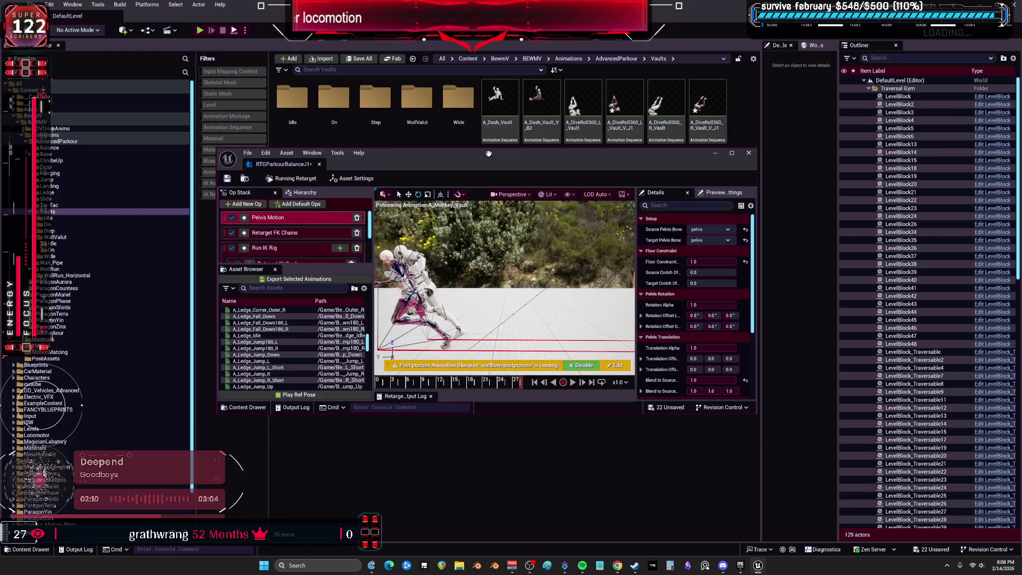
Preview A_Revers_L_Vault on the retargeted character, pause it, and maximize the retargeter
{"action": "scroll", "coordinate": [276, 345], "scroll_direction": "down", "scroll_amount": 15}
{"action": "scroll", "coordinate": [276, 345], "scroll_direction": "down", "scroll_amount": 10}
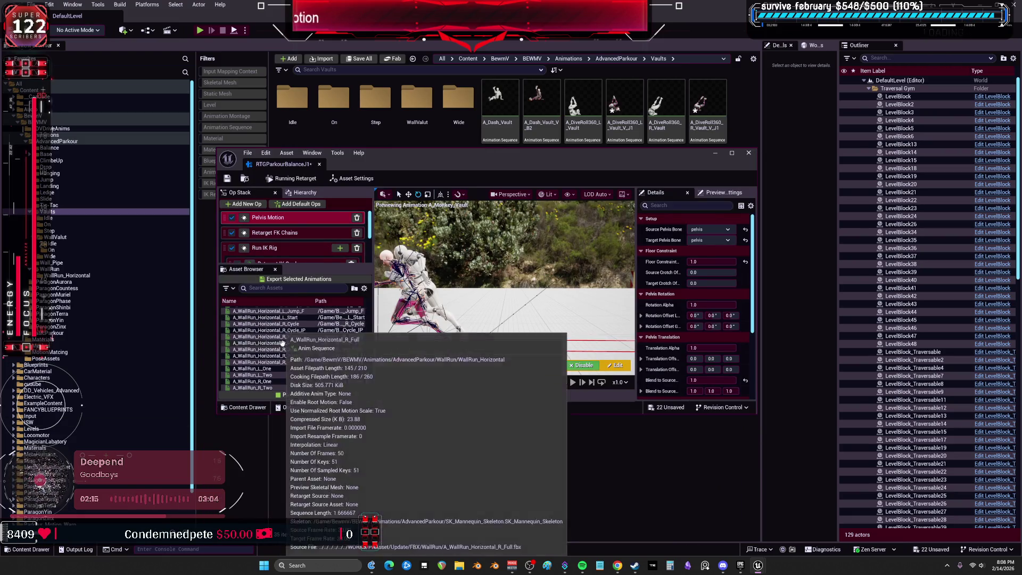
{"action": "scroll", "coordinate": [282, 342], "scroll_direction": "up", "scroll_amount": 12}
{"action": "scroll", "coordinate": [284, 352], "scroll_direction": "up", "scroll_amount": 8}
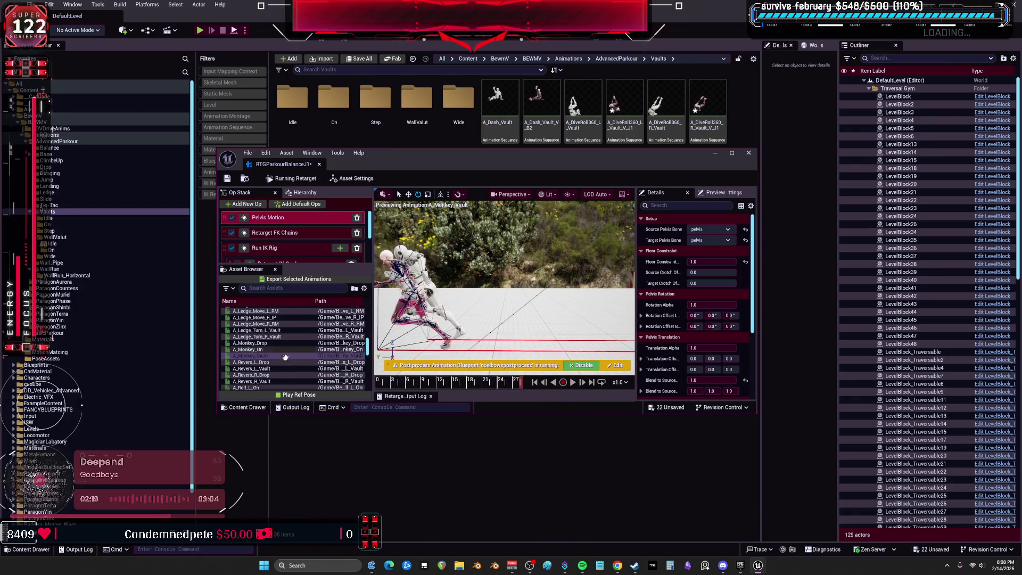
{"action": "left_click", "coordinate": [277, 368]}
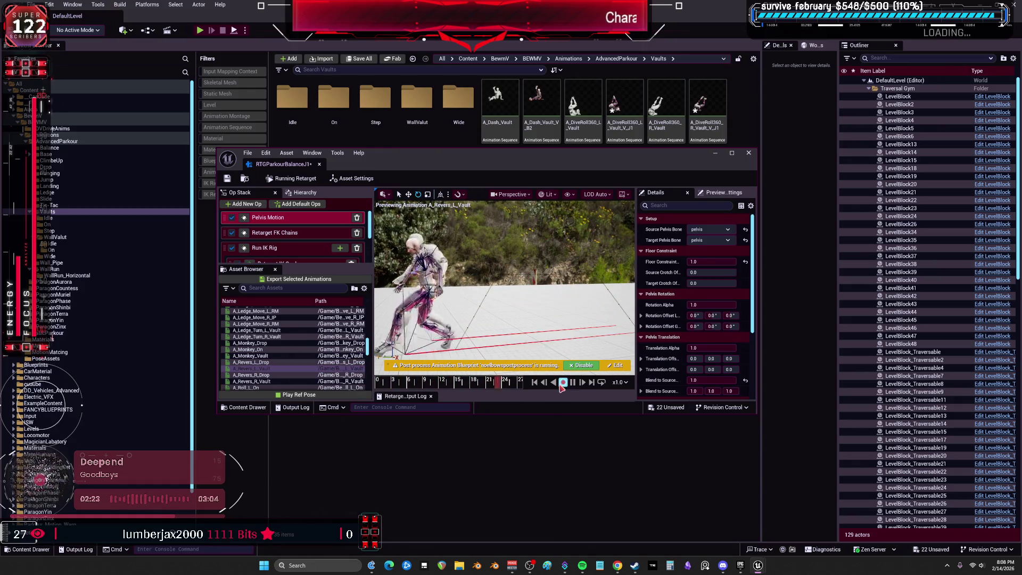
{"action": "left_click", "coordinate": [572, 383]}
{"action": "left_click_drag", "start_coordinate": [690, 163], "coordinate": [677, 287]}
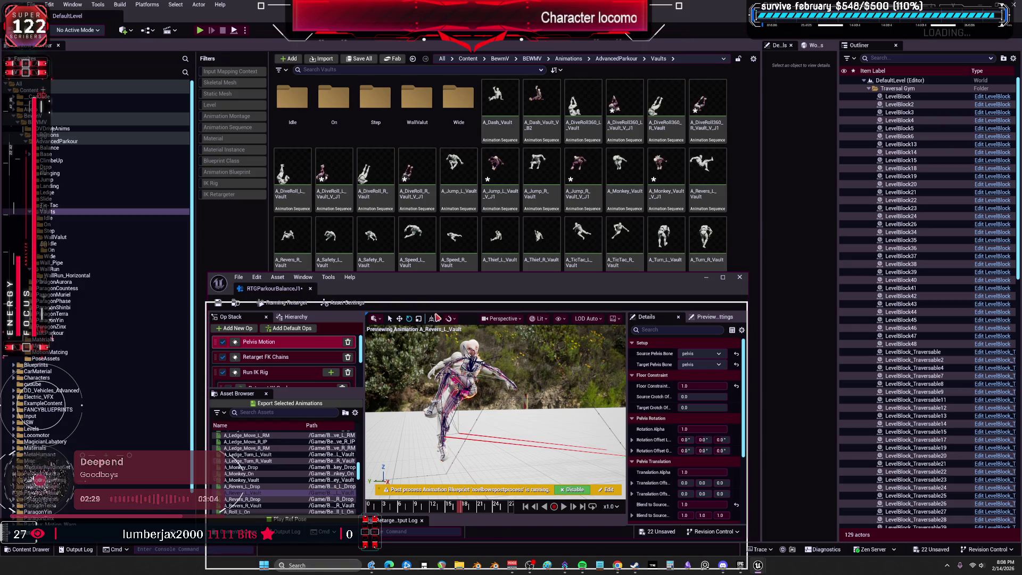
{"action": "key", "text": "super+Up"}
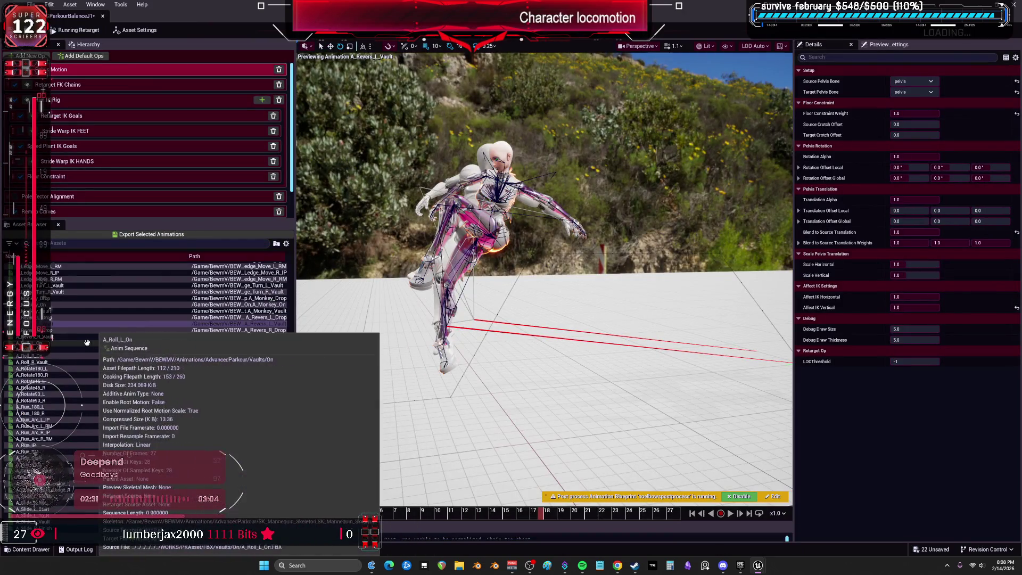
Rewind and frame the preview, add A_Revers_R_Vault, and start exporting both Revers animations
{"action": "mouse_move", "coordinate": [531, 519]}
{"action": "left_mouse_down"}
{"action": "mouse_move", "coordinate": [314, 511]}
{"action": "mouse_move", "coordinate": [441, 513]}
{"action": "mouse_move", "coordinate": [522, 527]}
{"action": "left_mouse_up"}
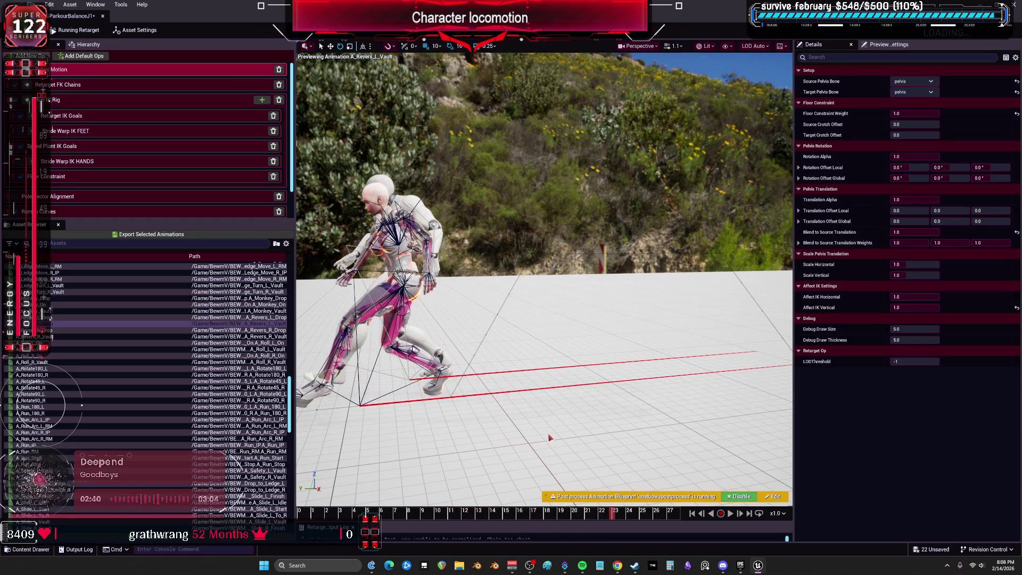
{"action": "key", "text": "f"}
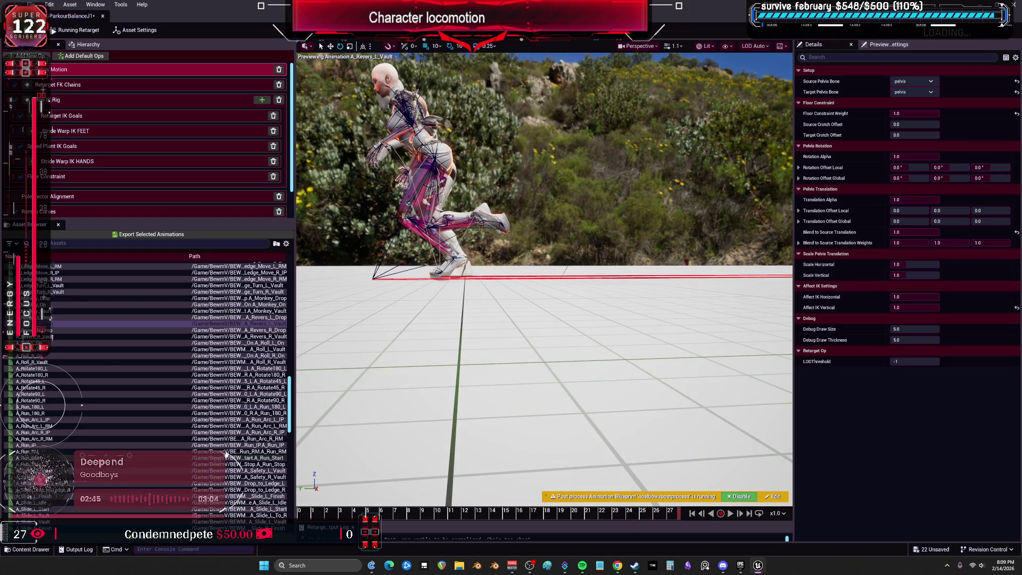
{"action": "left_click", "coordinate": [276, 338]}
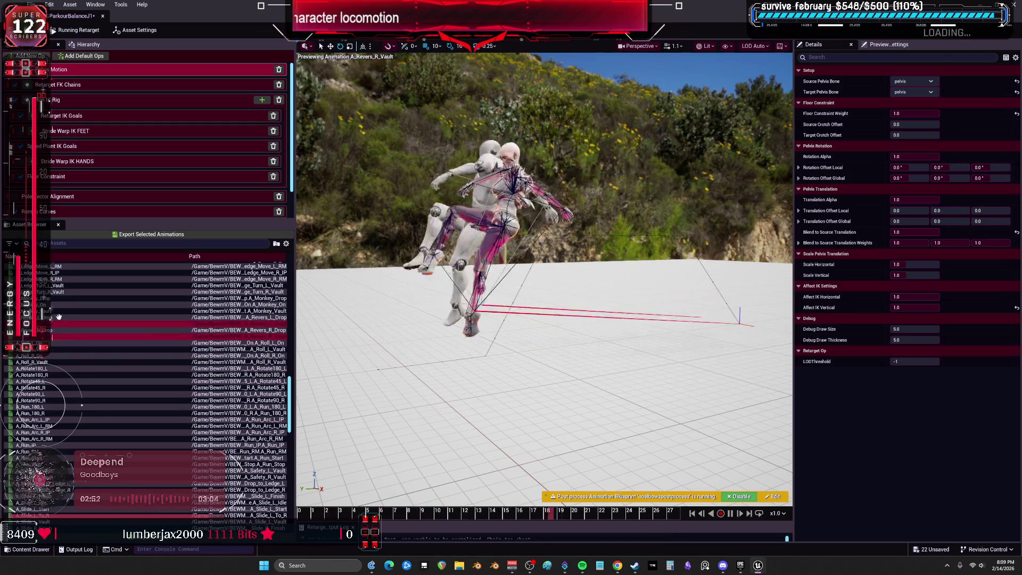
{"action": "left_click", "coordinate": [149, 234]}
{"action": "scroll", "coordinate": [523, 272], "scroll_direction": "down", "scroll_amount": 2}
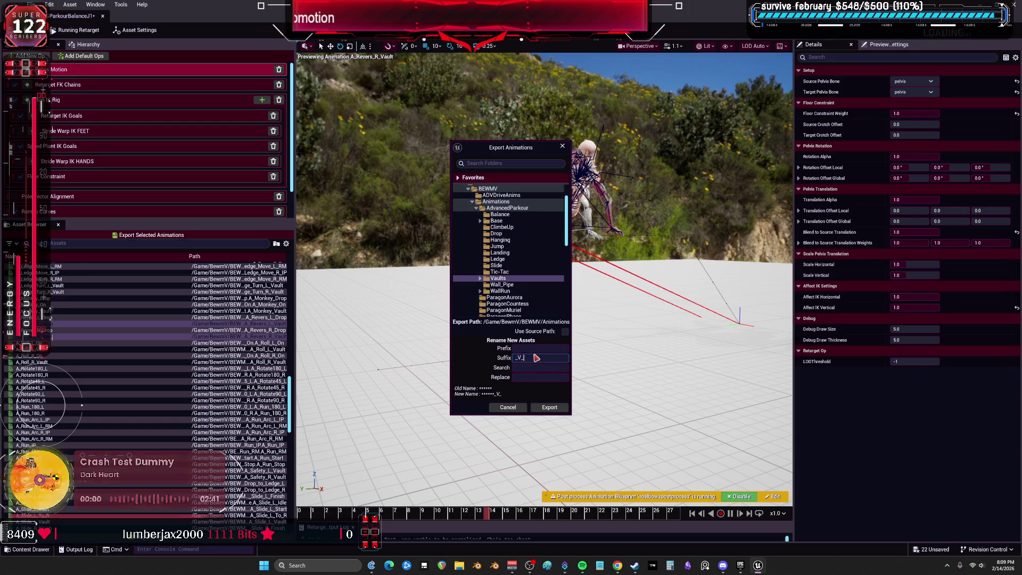
Batch-export both Revers vaults as _V_J1 copies, then preview A_Safety_L_Vault in the maximized retargeter
{"action": "left_click", "coordinate": [557, 407]}
{"action": "left_click", "coordinate": [581, 319]}
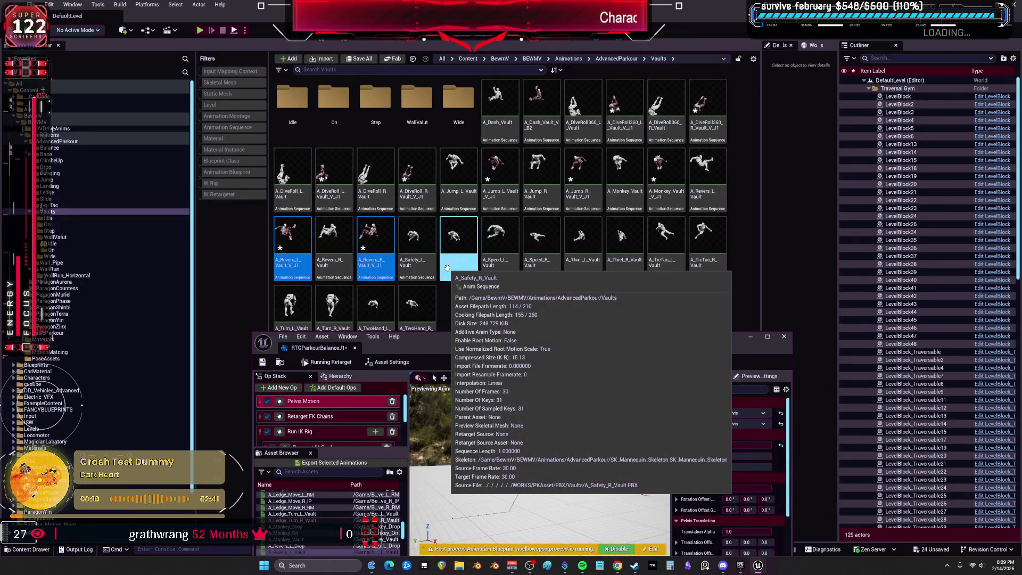
{"action": "left_click", "coordinate": [767, 337]}
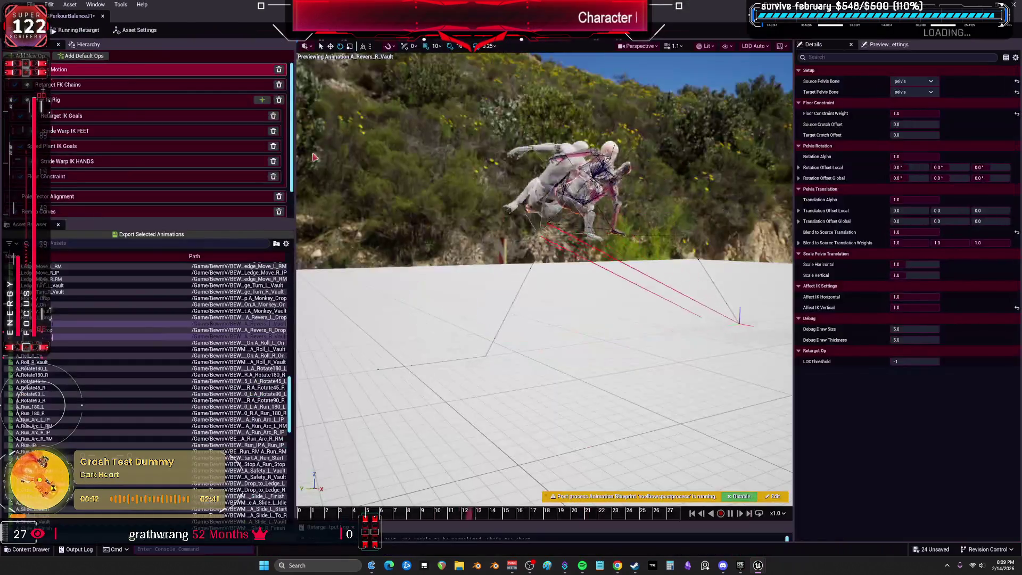
{"action": "scroll", "coordinate": [69, 372], "scroll_direction": "down", "scroll_amount": 9}
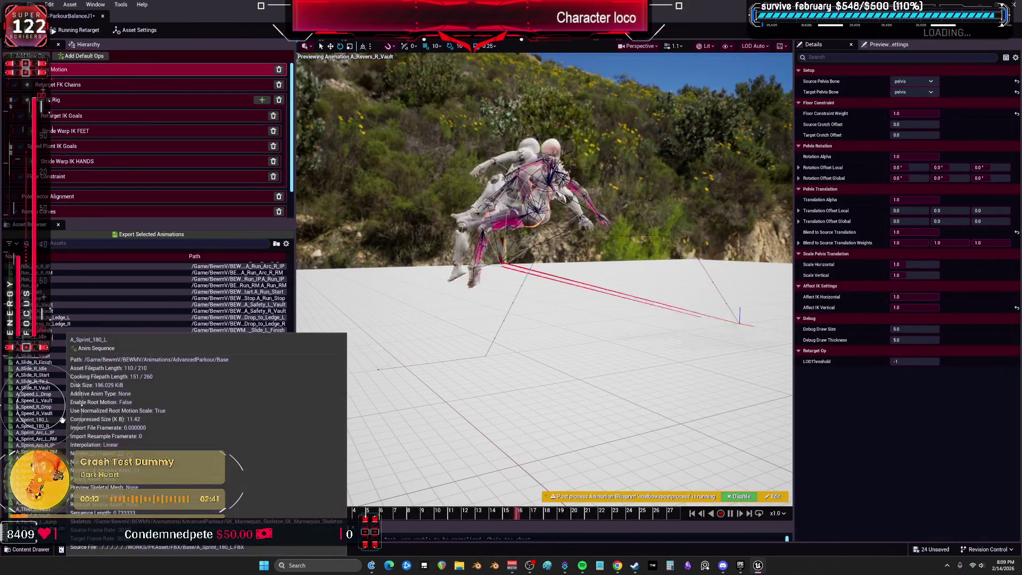
{"action": "left_click", "coordinate": [63, 304]}
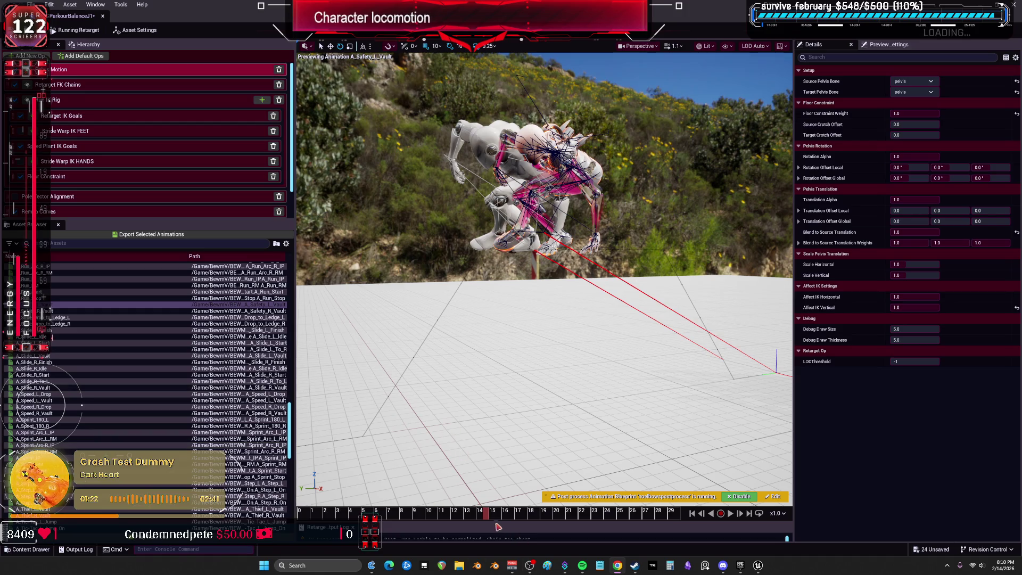
Scrub A_Safety_L_Vault from frame 16 to its end, then preview A_Safety_R_Vault, rewinding to frame 5
{"action": "left_click", "coordinate": [520, 512]}
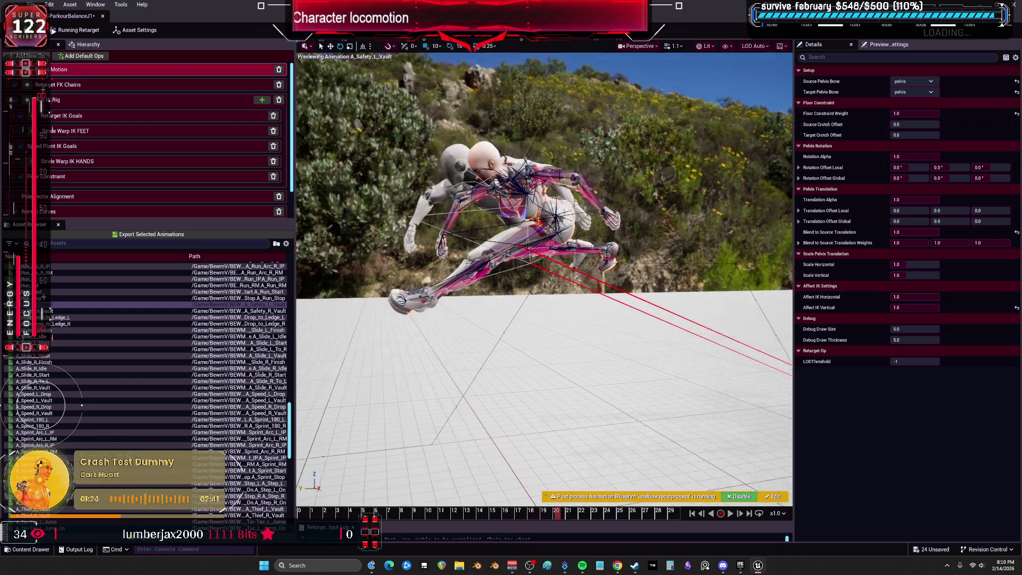
{"action": "left_click_drag", "start_coordinate": [560, 519], "coordinate": [701, 532]}
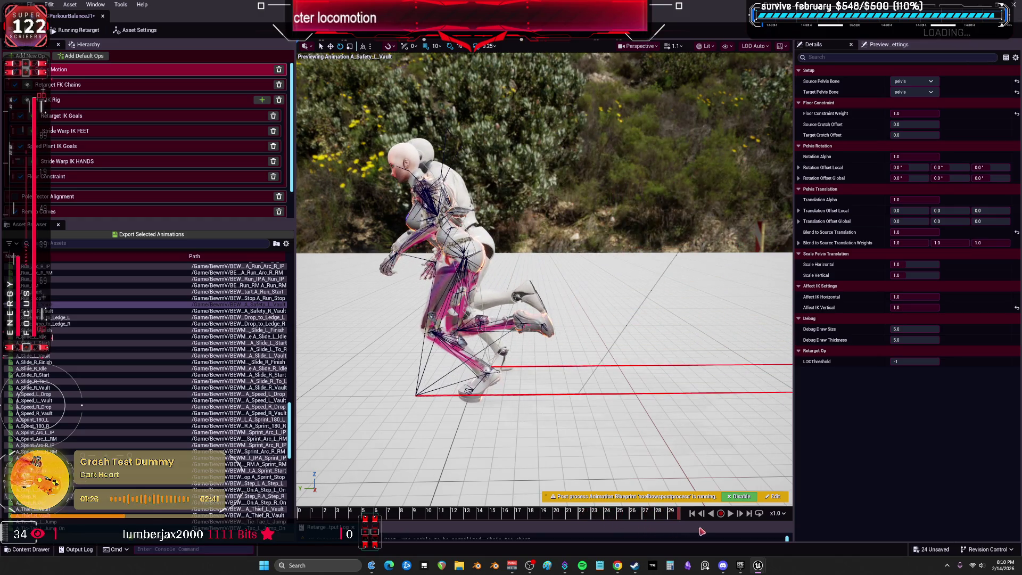
{"action": "left_click", "coordinate": [49, 310]}
{"action": "double_click", "coordinate": [49, 311]}
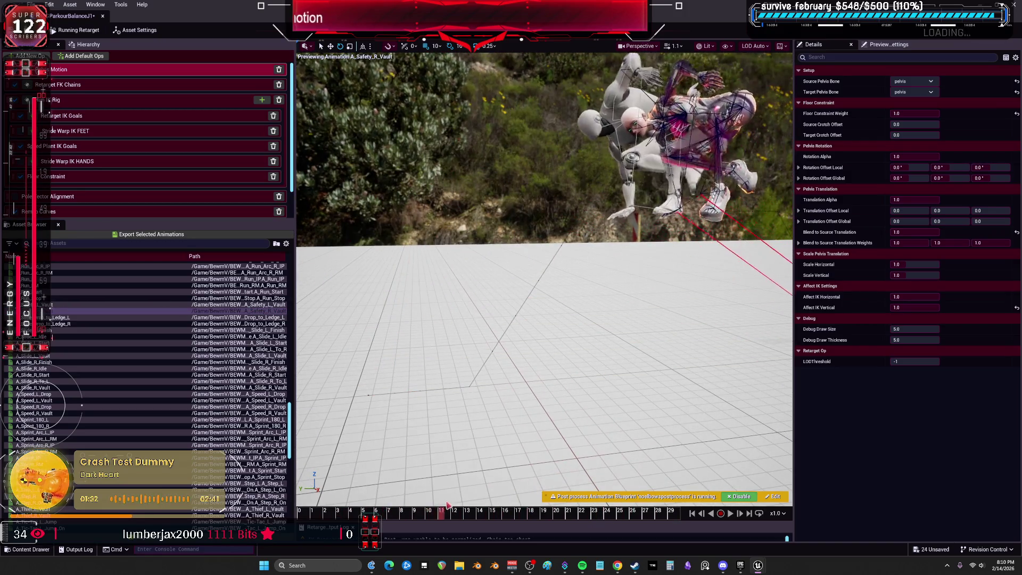
{"action": "left_click", "coordinate": [573, 506]}
{"action": "left_click_drag", "start_coordinate": [573, 504], "coordinate": [364, 491]}
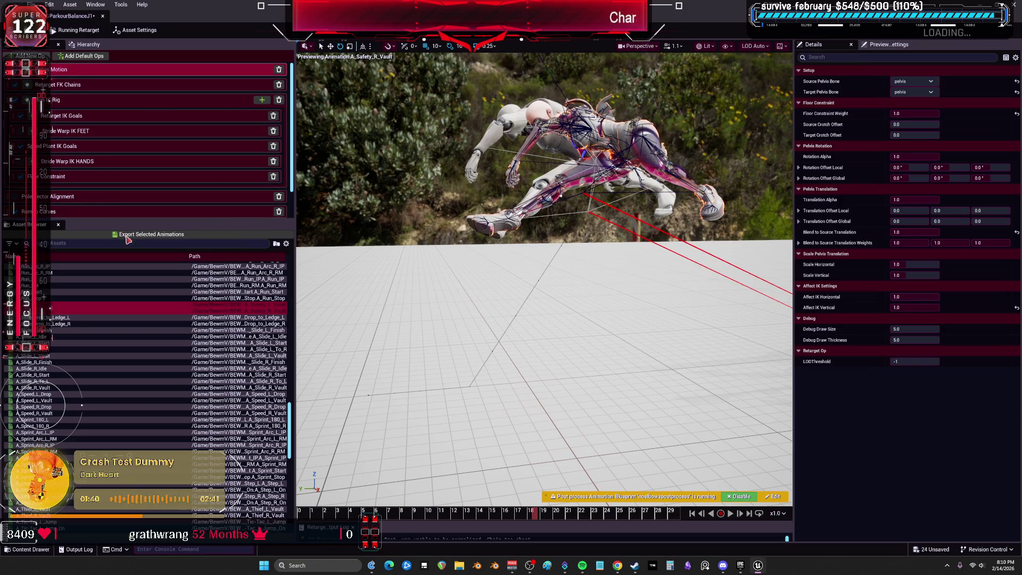
Batch-export both Safety vault animations to the Vaults folder with the _C_J1 suffix
{"action": "left_click", "coordinate": [149, 234]}
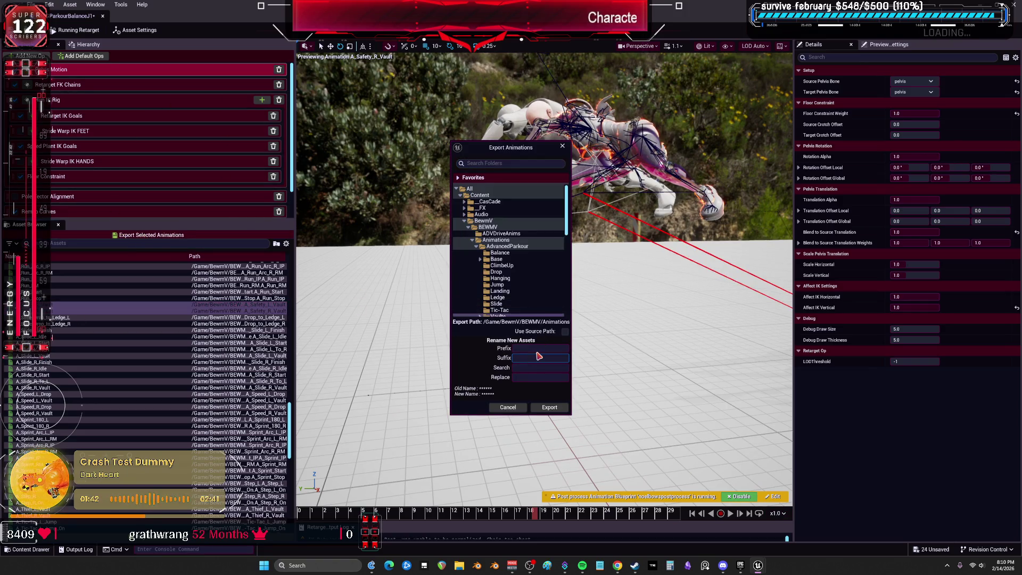
{"action": "type", "text": "_C_J1"}
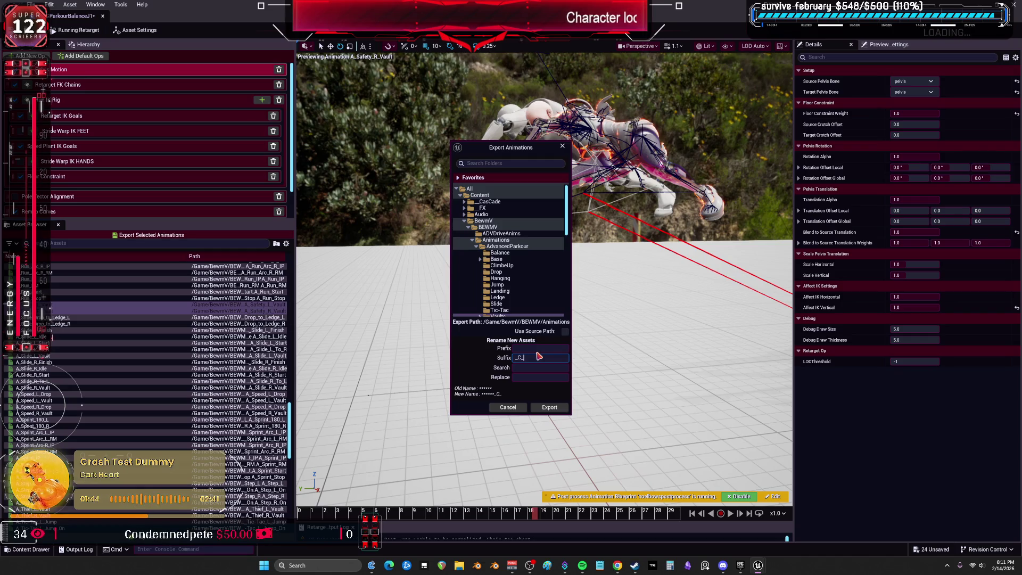
{"action": "left_click", "coordinate": [551, 408]}
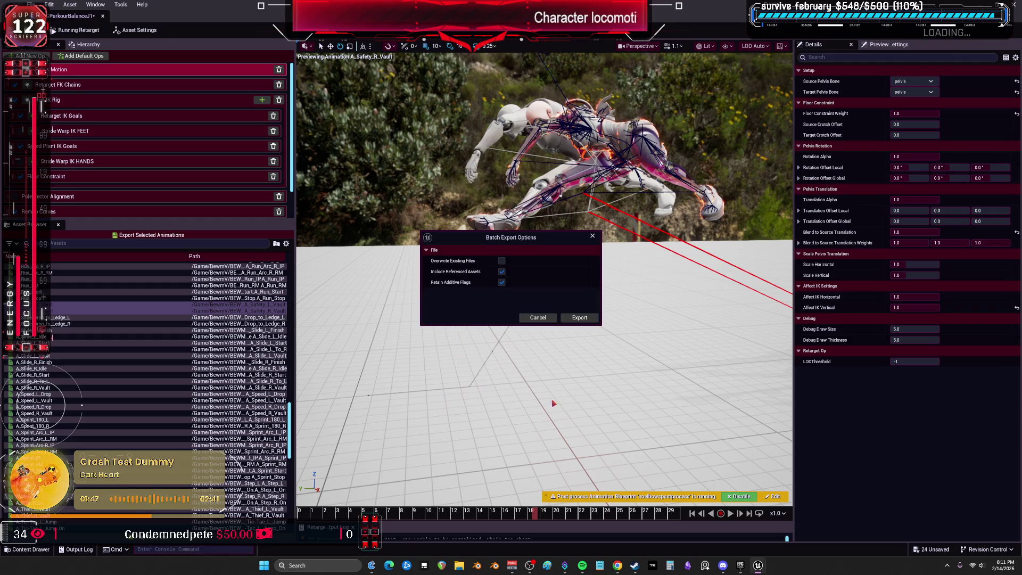
{"action": "left_click", "coordinate": [580, 316]}
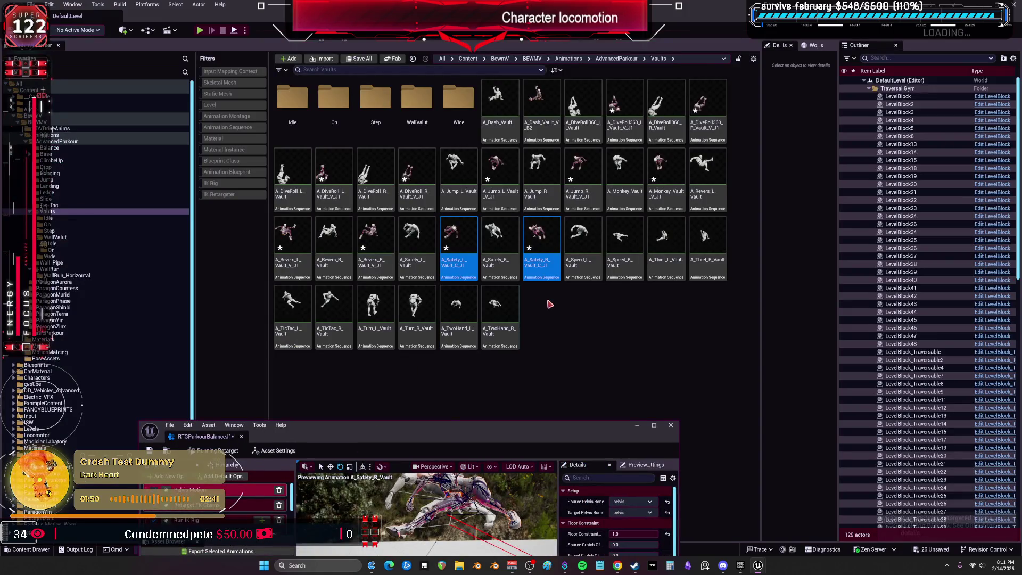
{"action": "double_click", "coordinate": [560, 430]}
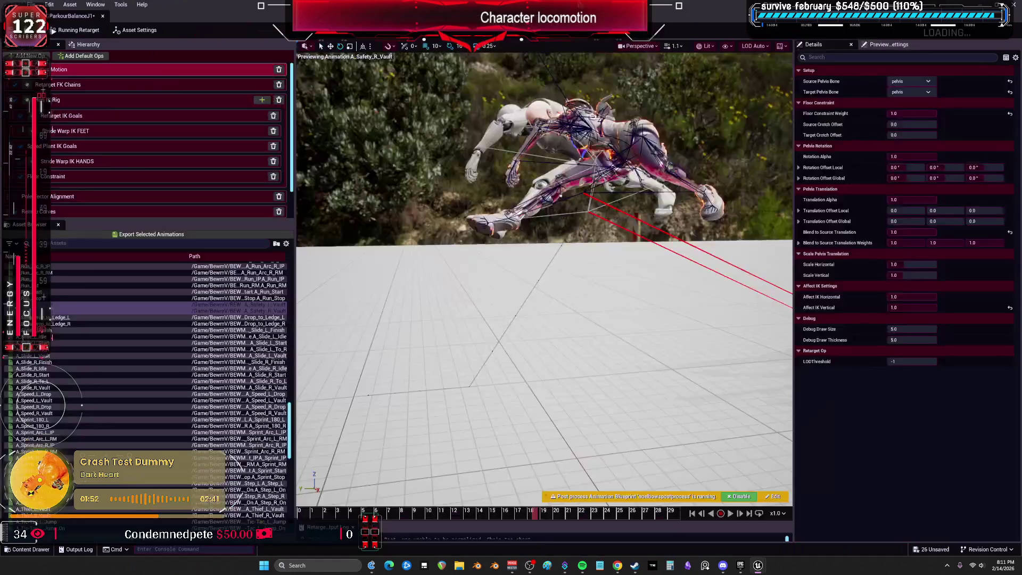
Preview the A_Speed_L_Vault animation on the target character in the IK Retargeter
{"action": "scroll", "coordinate": [47, 410], "scroll_direction": "down", "scroll_amount": 5}
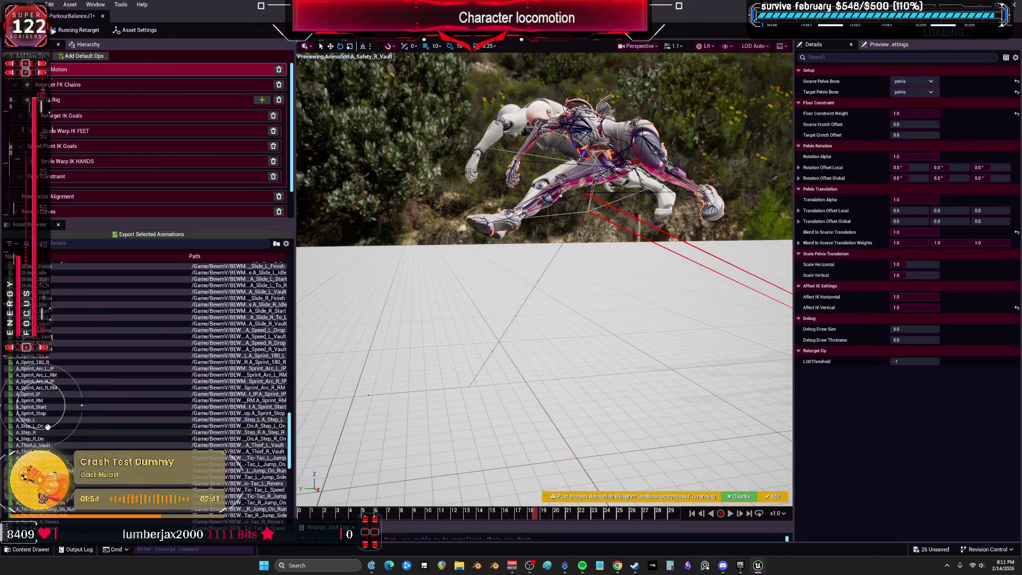
{"action": "mouse_move", "coordinate": [42, 424]}
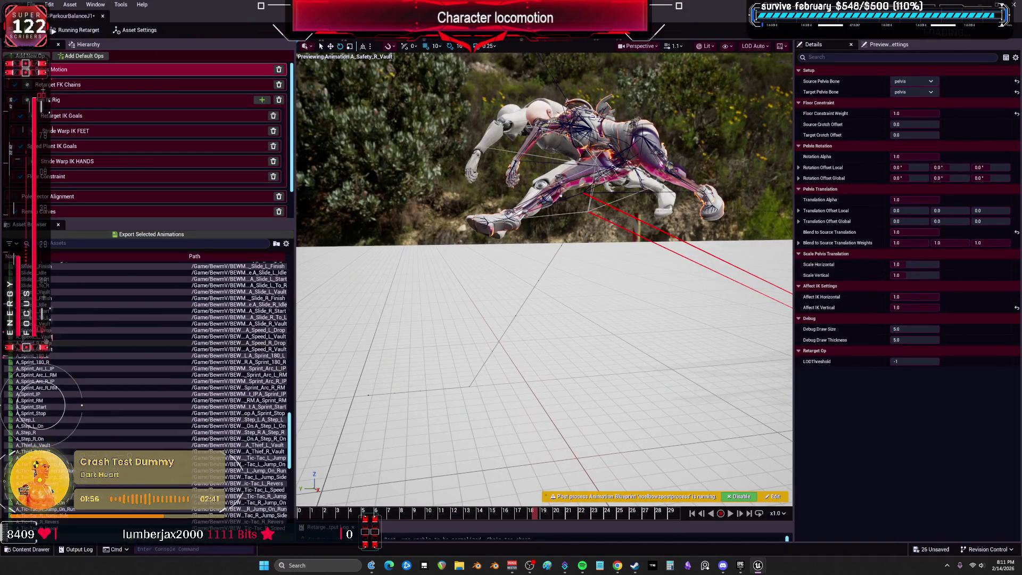
{"action": "left_click", "coordinate": [54, 335]}
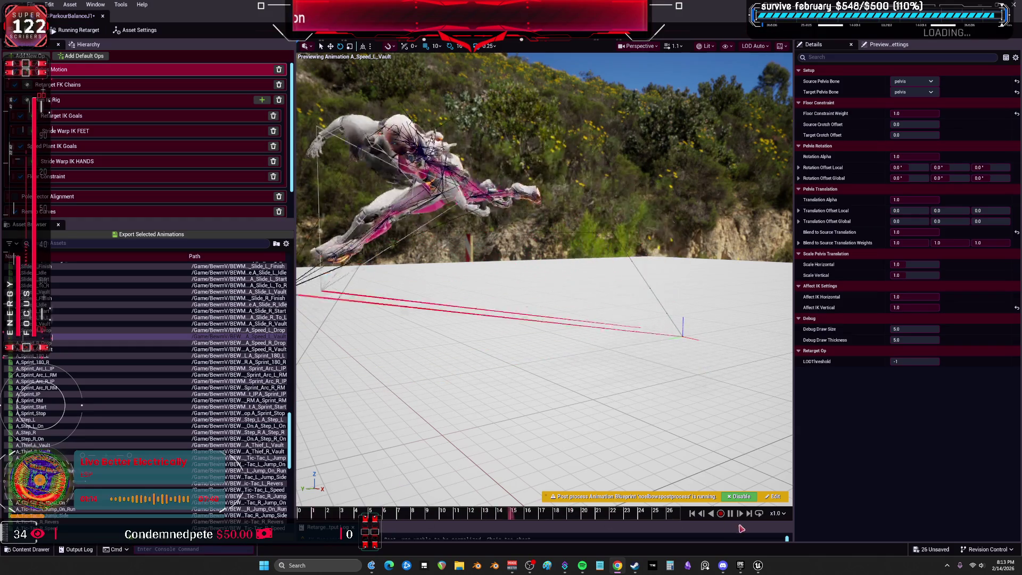
{"action": "key", "text": "space"}
{"action": "left_click_drag", "start_coordinate": [322, 514], "coordinate": [568, 521]}
{"action": "left_click_drag", "start_coordinate": [568, 405], "coordinate": [568, 398]}
{"action": "left_click_drag", "start_coordinate": [574, 520], "coordinate": [694, 536]}
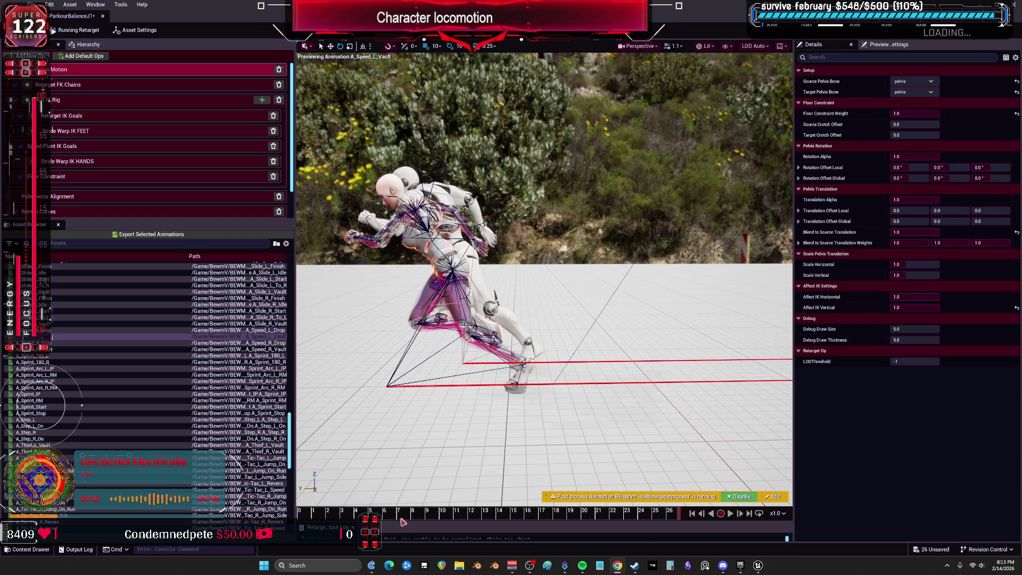
{"action": "left_click_drag", "start_coordinate": [410, 468], "coordinate": [421, 407]}
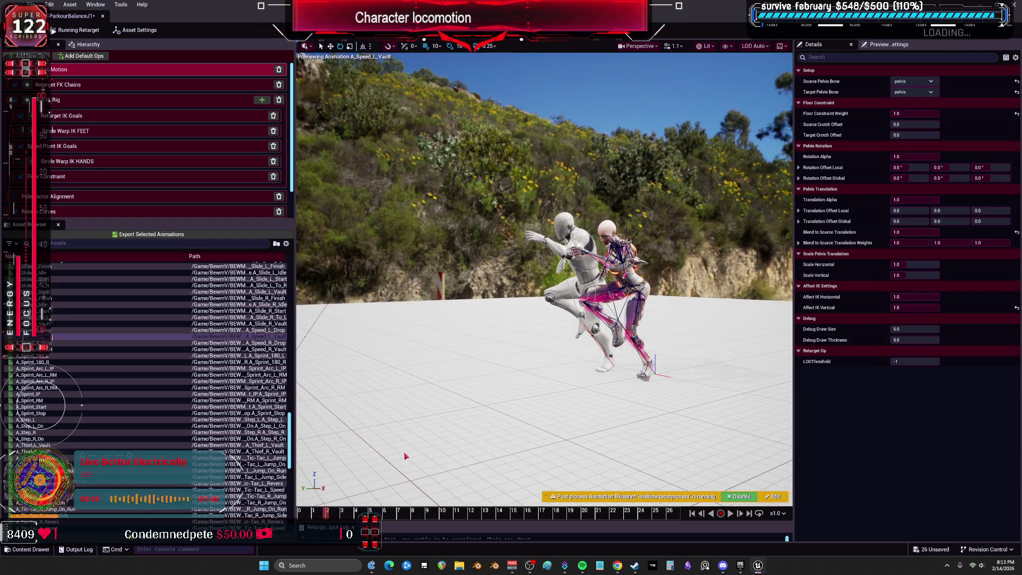
{"action": "left_click_drag", "start_coordinate": [334, 514], "coordinate": [468, 539]}
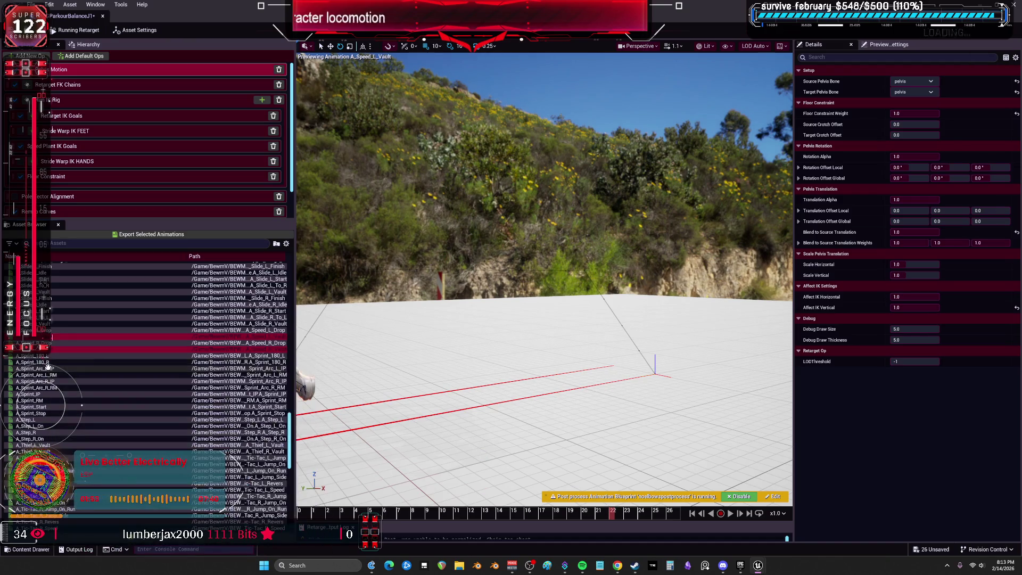
{"action": "left_click", "coordinate": [211, 235]}
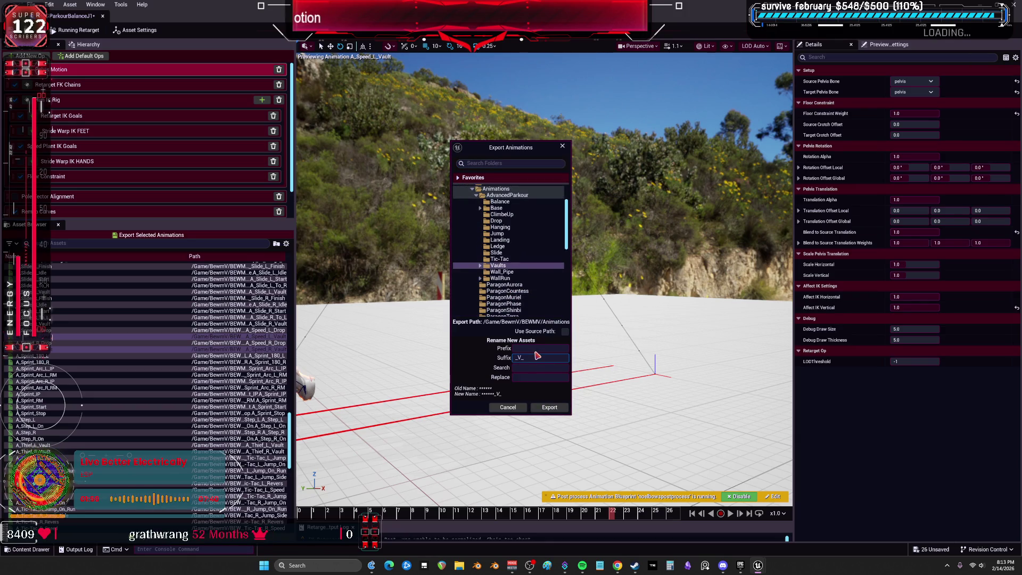
Confirm the batch export of A_Speed_L_Vault and A_Speed_R_Vault as _V_J1 copies, then reveal the level editor
{"action": "left_click", "coordinate": [550, 407]}
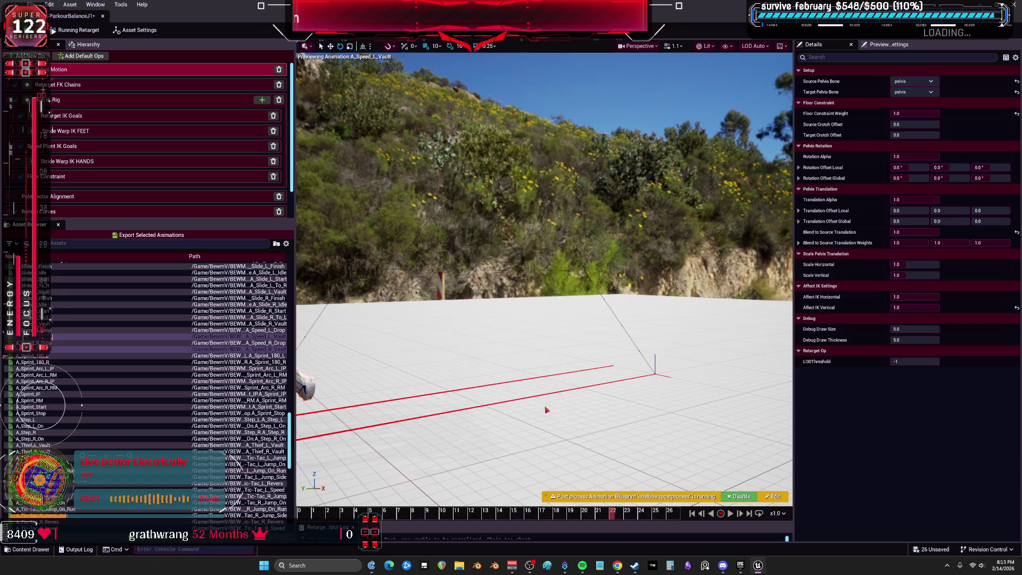
{"action": "left_click", "coordinate": [578, 318]}
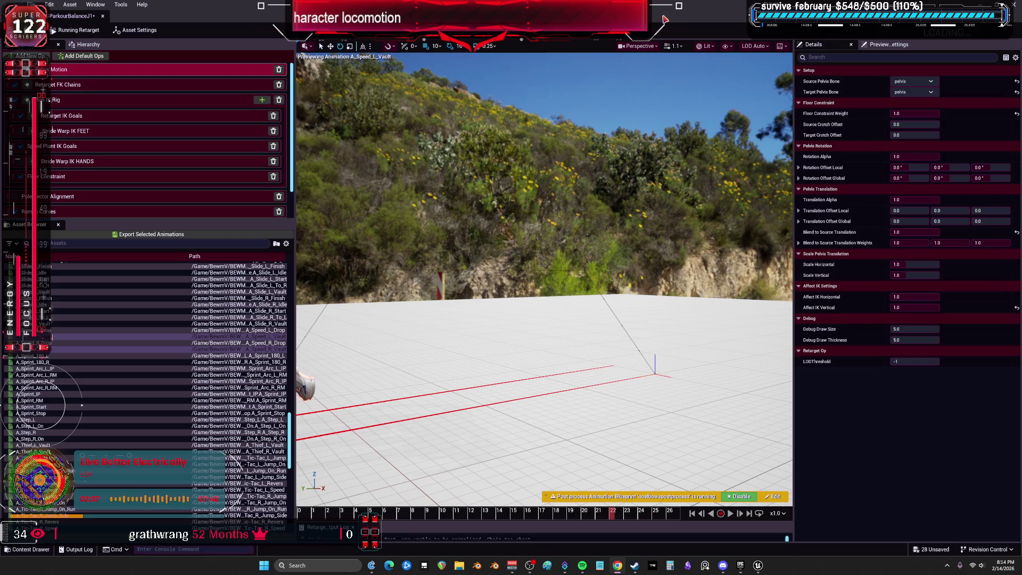
{"action": "mouse_move", "coordinate": [664, 20]}
{"action": "left_mouse_down"}
{"action": "mouse_move", "coordinate": [419, 242]}
{"action": "mouse_move", "coordinate": [450, 360]}
{"action": "mouse_move", "coordinate": [432, 416]}
{"action": "left_mouse_up"}
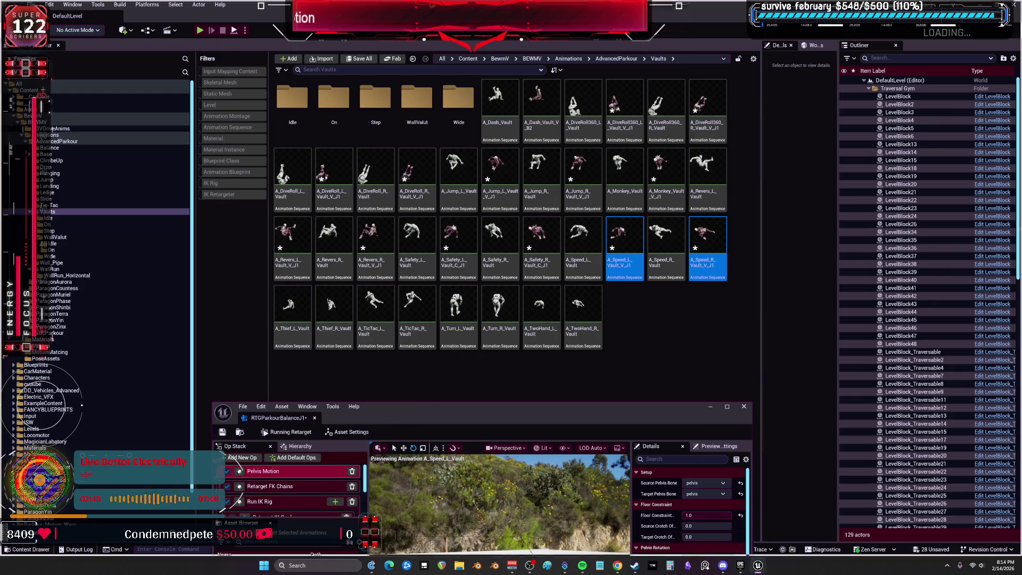
{"action": "double_click", "coordinate": [420, 409]}
{"action": "scroll", "coordinate": [64, 381], "scroll_direction": "down", "scroll_amount": 3}
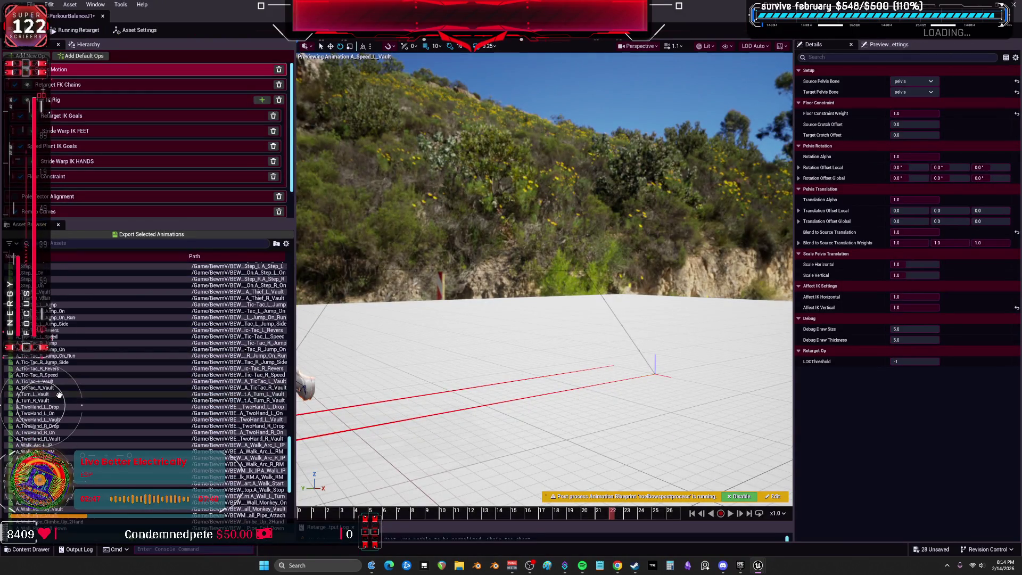
Preview A_Thief_L_Vault, pause it, and scrub back through early frames to check the pose
{"action": "left_click", "coordinate": [68, 292]}
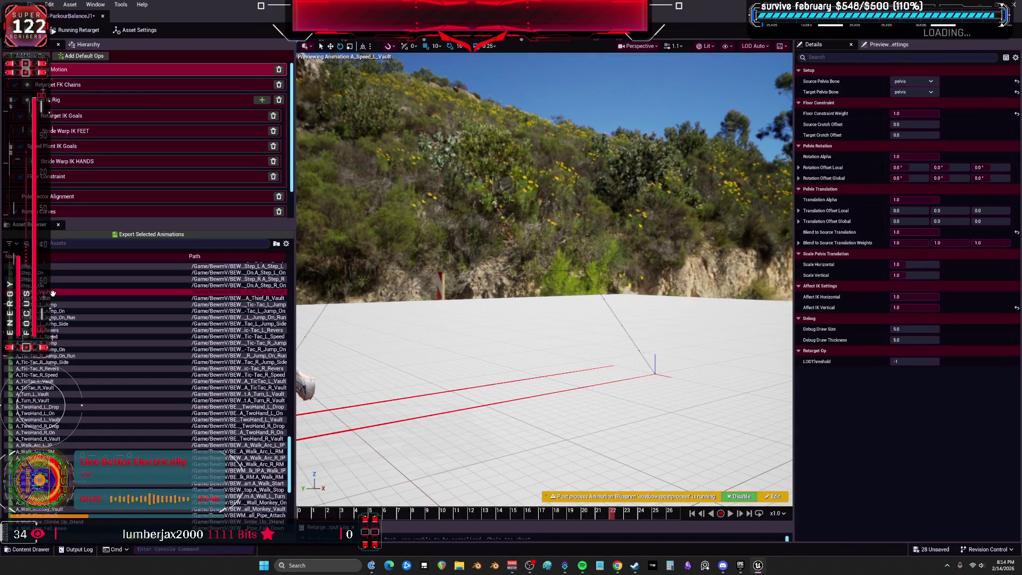
{"action": "left_click", "coordinate": [730, 513]}
{"action": "mouse_move", "coordinate": [572, 512]}
{"action": "left_mouse_down"}
{"action": "mouse_move", "coordinate": [334, 512]}
{"action": "mouse_move", "coordinate": [417, 553]}
{"action": "mouse_move", "coordinate": [511, 574]}
{"action": "left_mouse_up"}
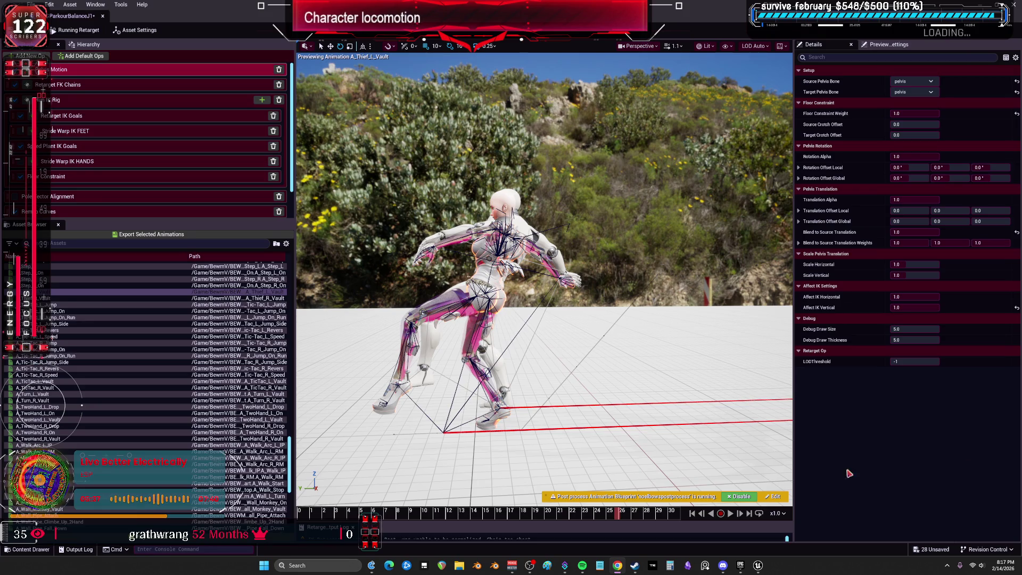
{"action": "mouse_move", "coordinate": [653, 512]}
{"action": "left_mouse_down"}
{"action": "mouse_move", "coordinate": [367, 527]}
{"action": "mouse_move", "coordinate": [487, 531]}
{"action": "mouse_move", "coordinate": [623, 558]}
{"action": "left_mouse_up"}
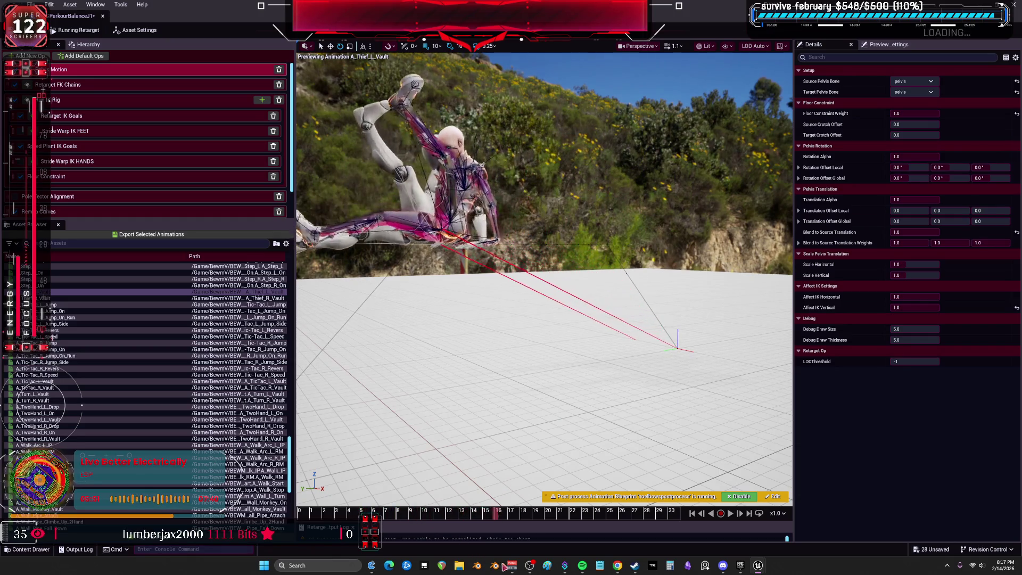
Bring the level editor forward to reveal the bottom row of vault assets, then maximize the retargeter
{"action": "mouse_move", "coordinate": [758, 565]}
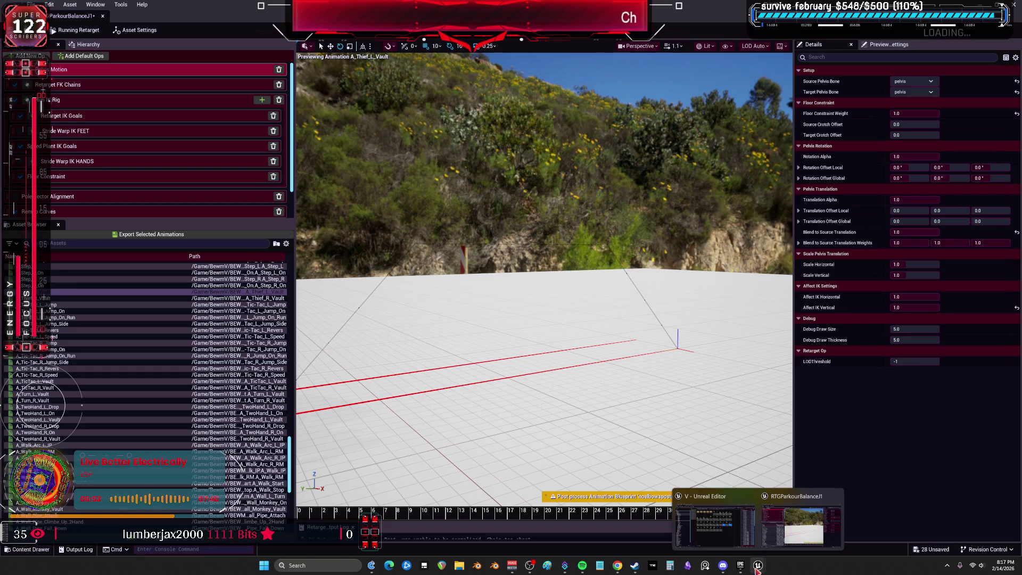
{"action": "left_click", "coordinate": [718, 519]}
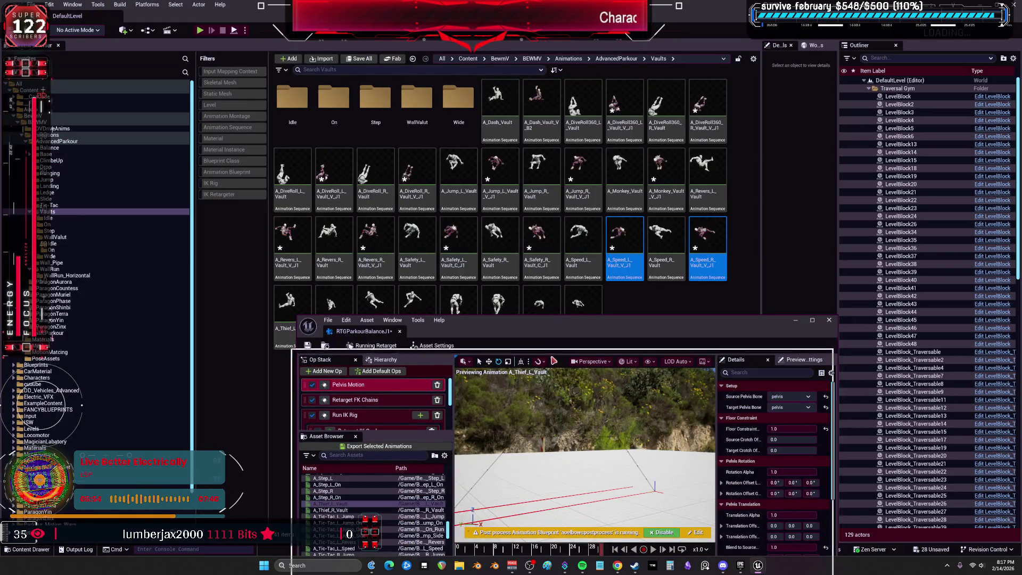
{"action": "left_click_drag", "start_coordinate": [544, 327], "coordinate": [553, 361]}
{"action": "double_click", "coordinate": [545, 360]}
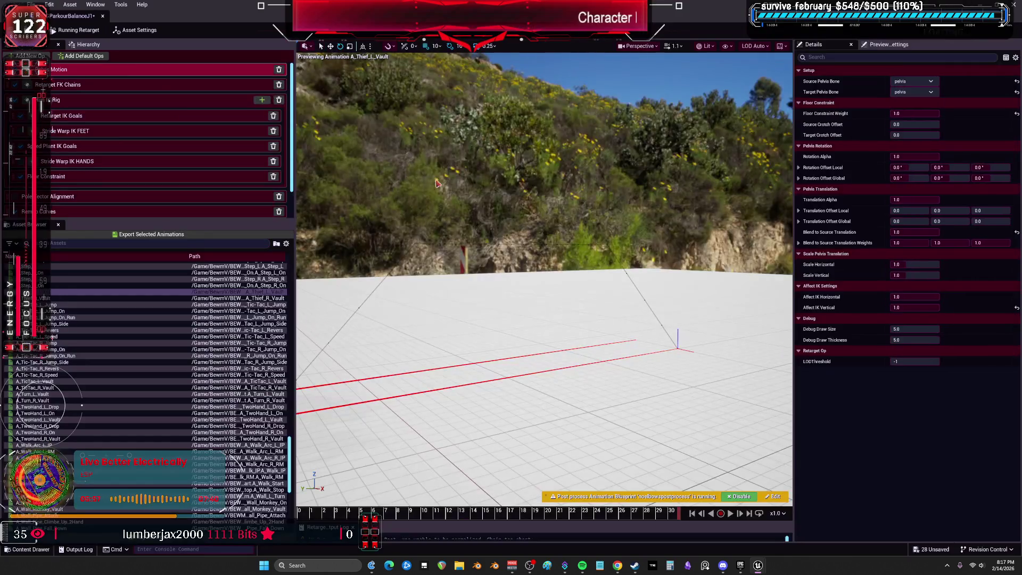
Add A_Thief_R_Vault and batch-export both Thief vaults to Vaults with the _V_J1 suffix
{"action": "left_click", "coordinate": [53, 298], "text": "shift"}
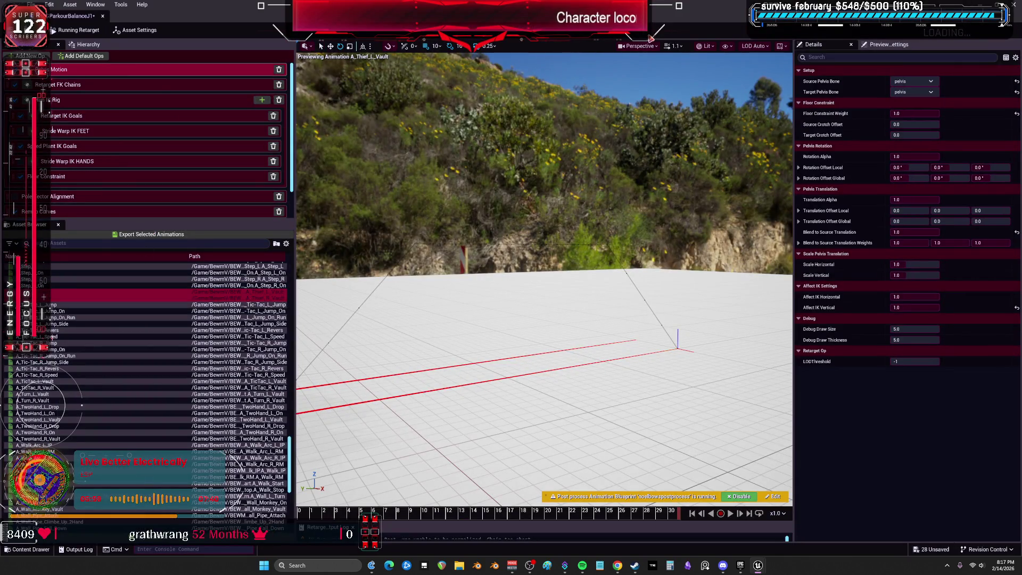
{"action": "left_click", "coordinate": [183, 234]}
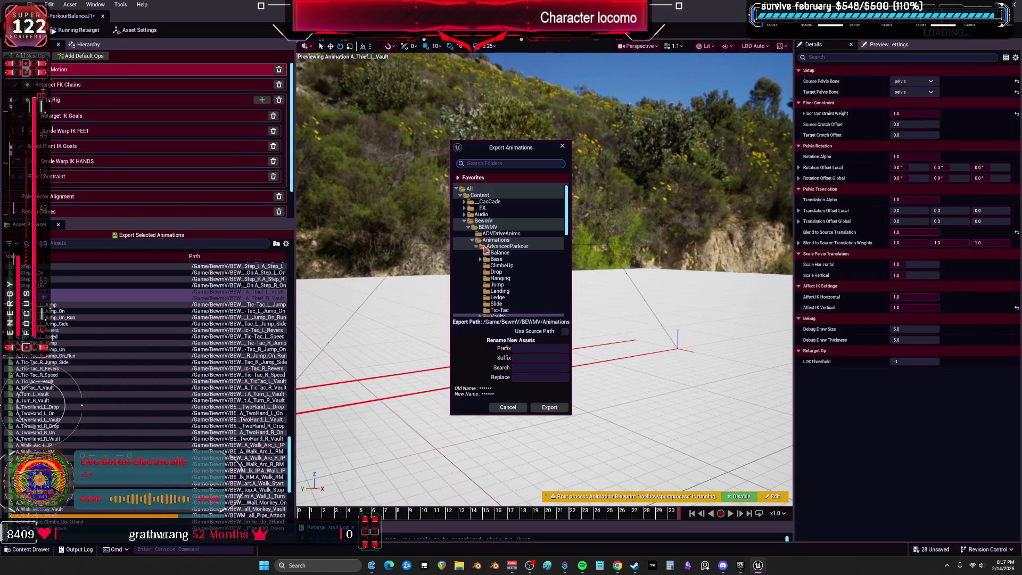
{"action": "left_click", "coordinate": [536, 358]}
{"action": "type", "text": "_V_J1"}
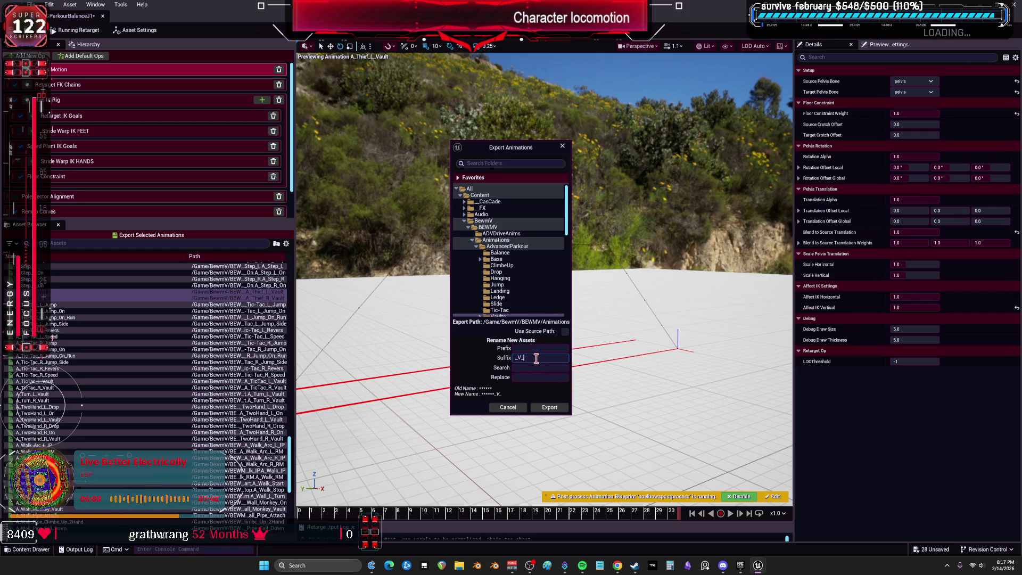
{"action": "left_click", "coordinate": [549, 407]}
{"action": "left_click", "coordinate": [580, 319]}
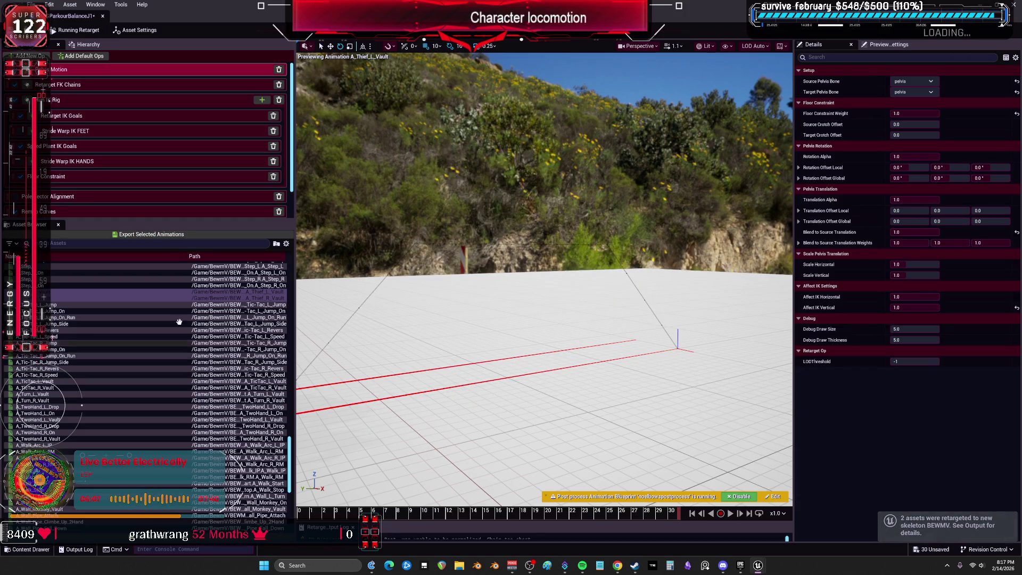
{"action": "mouse_move", "coordinate": [500, 9]}
{"action": "left_mouse_down"}
{"action": "mouse_move", "coordinate": [501, 438]}
{"action": "mouse_move", "coordinate": [500, 413]}
{"action": "left_mouse_up"}
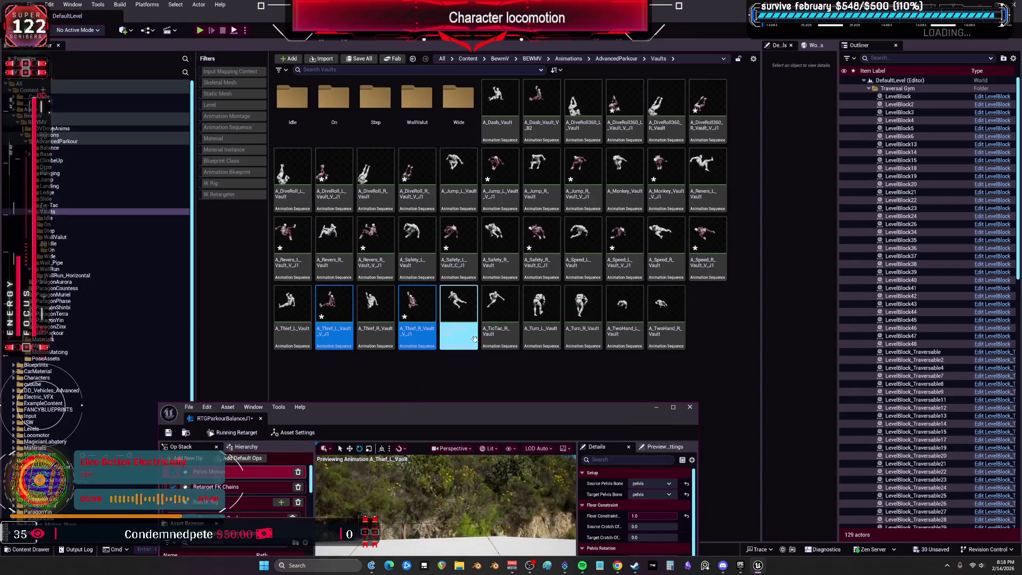
{"action": "double_click", "coordinate": [500, 413]}
Preview A_TicTac_L_Vault, pause it, and step forward through its poses
{"action": "left_click", "coordinate": [35, 381]}
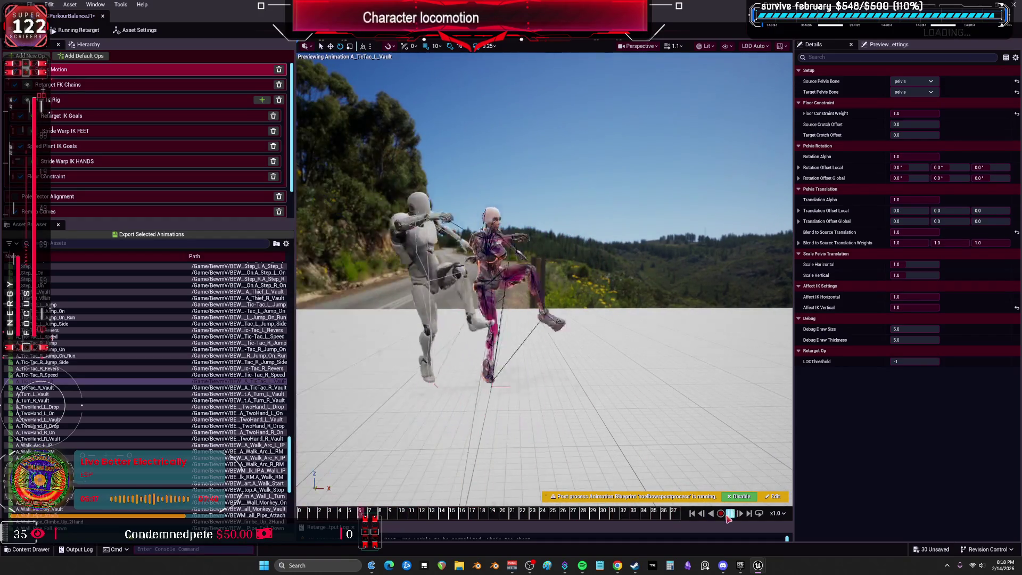
{"action": "left_click", "coordinate": [333, 517]}
{"action": "left_click_drag", "start_coordinate": [379, 512], "coordinate": [473, 508]}
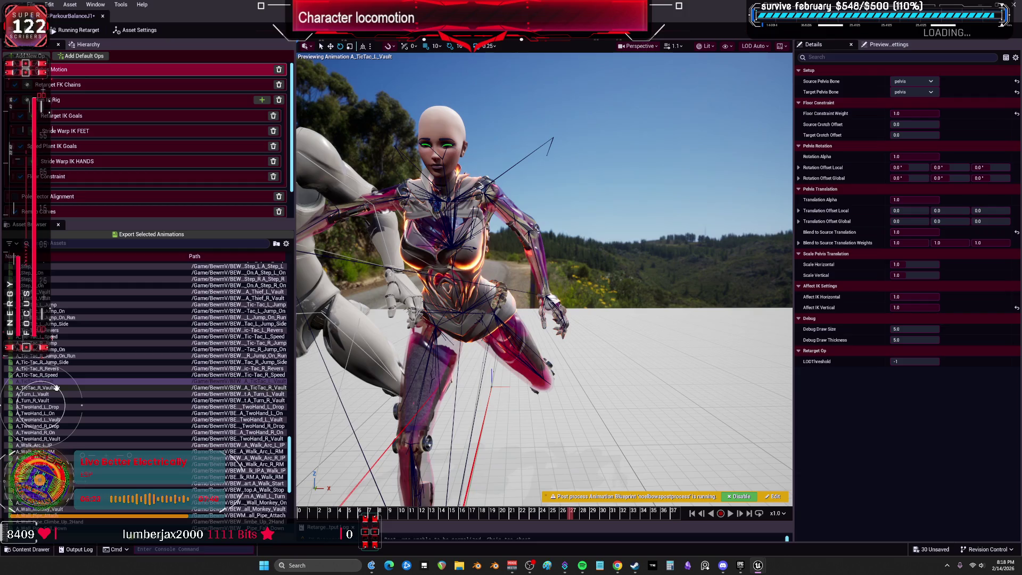
Batch-export the Tic-Tac vaults with the _V_J1 suffix, then preview A_Turn_L_Vault
{"action": "left_click", "coordinate": [152, 234]}
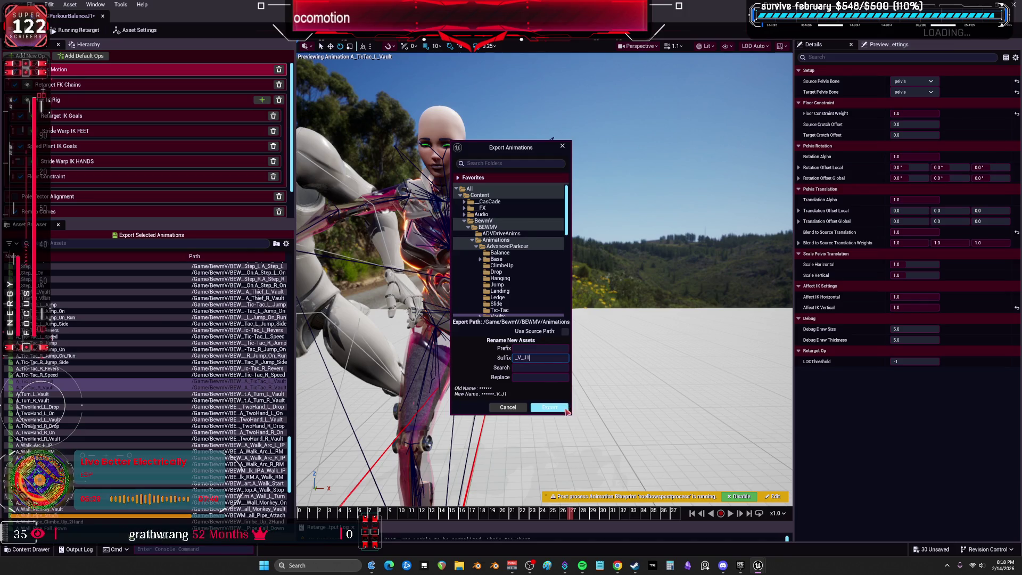
{"action": "left_click", "coordinate": [549, 407]}
{"action": "left_click", "coordinate": [580, 317]}
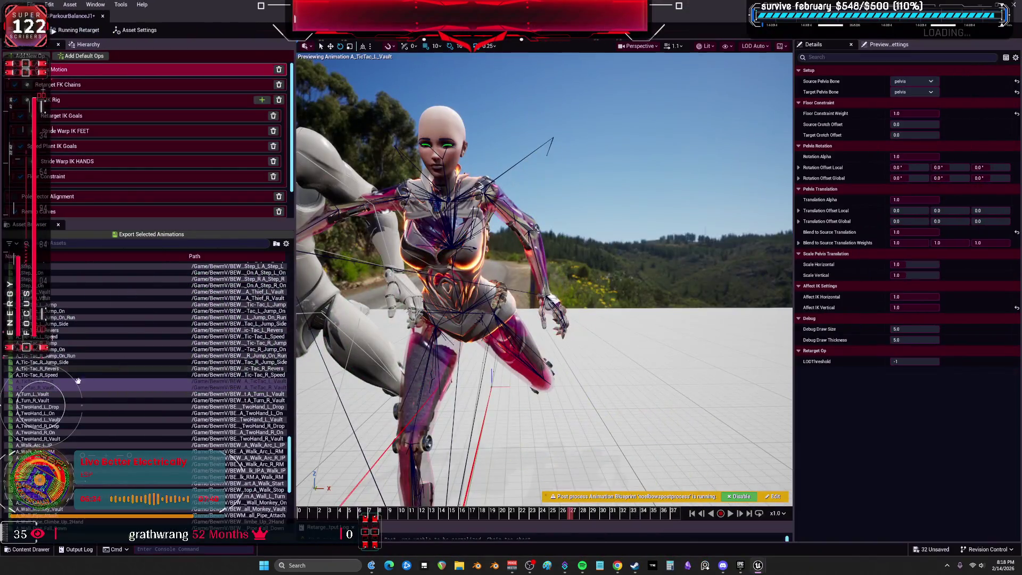
{"action": "left_click", "coordinate": [78, 394]}
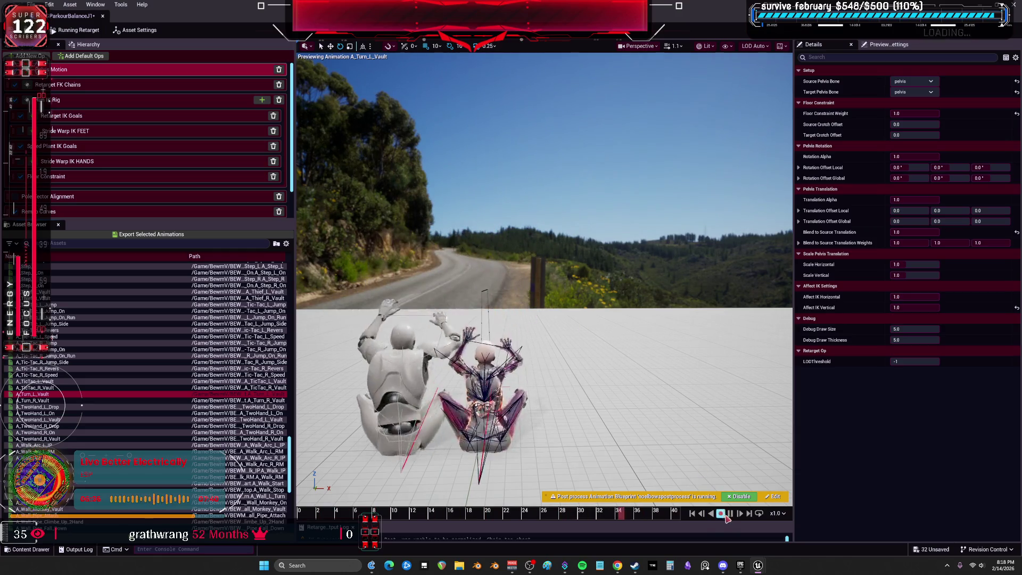
{"action": "key", "text": "super+Down"}
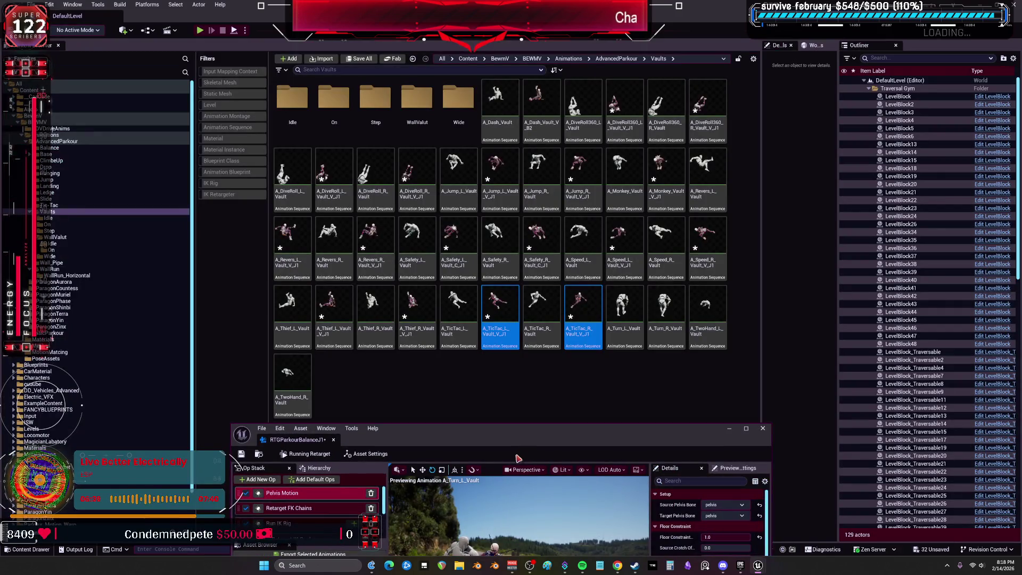
Raise the IK Retargeter window and maximize it to examine the A_Turn_L_Vault preview
{"action": "left_click_drag", "start_coordinate": [530, 440], "coordinate": [532, 393]}
{"action": "double_click", "coordinate": [531, 392]}
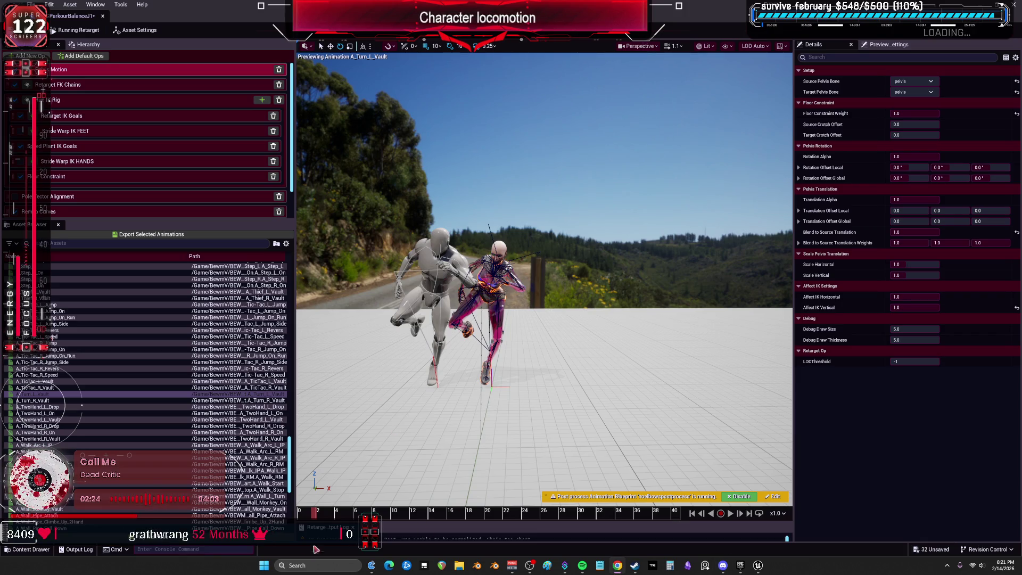
{"action": "key", "text": "alt+Tab"}
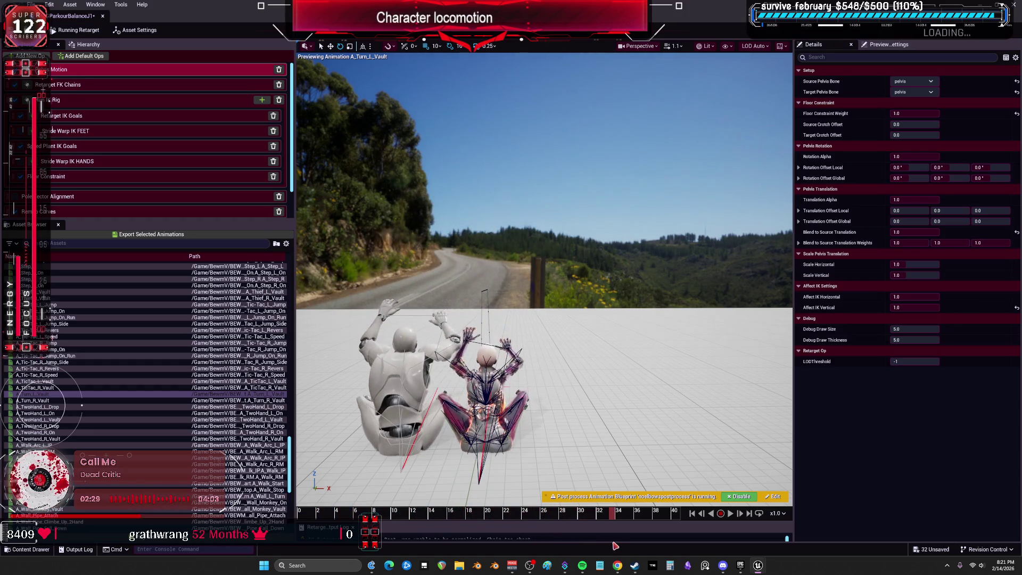
{"action": "left_click_drag", "start_coordinate": [539, 426], "coordinate": [485, 394]}
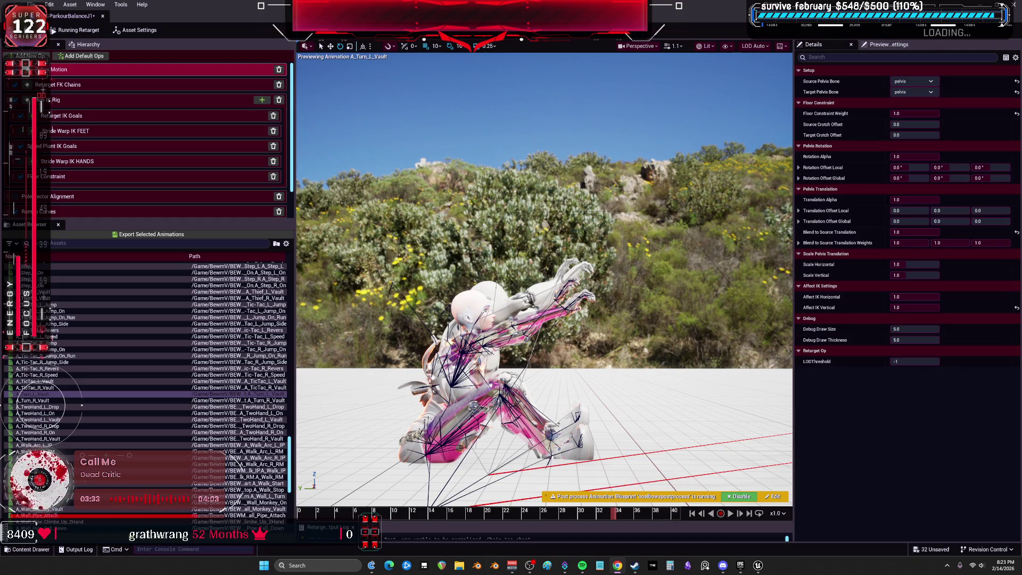
Select A_TwoHand_L_Vault and A_TwoHand_R_Vault in the retargeter's Asset Browser
{"action": "key", "text": "super+Down"}
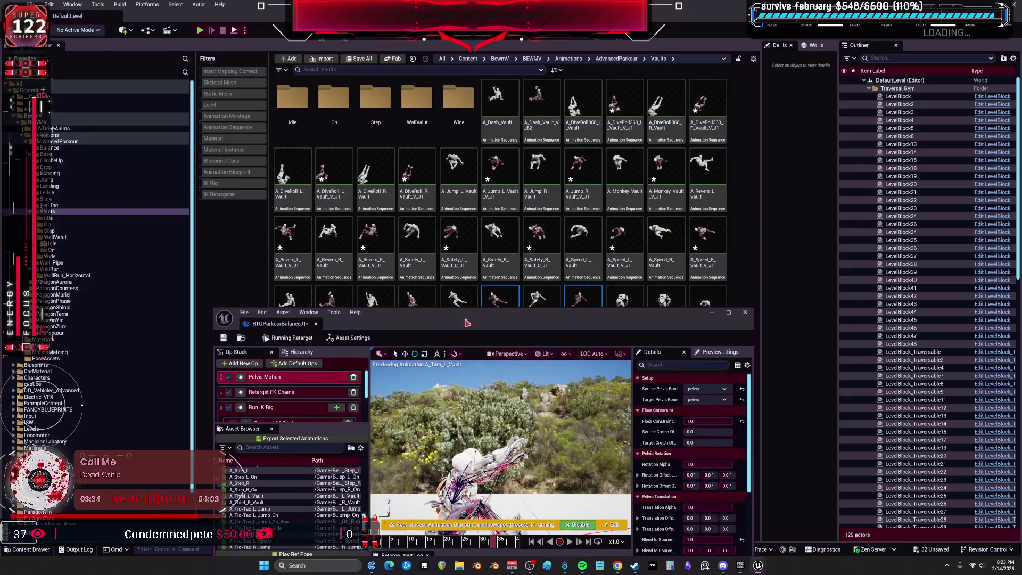
{"action": "left_click_drag", "start_coordinate": [447, 309], "coordinate": [446, 437]}
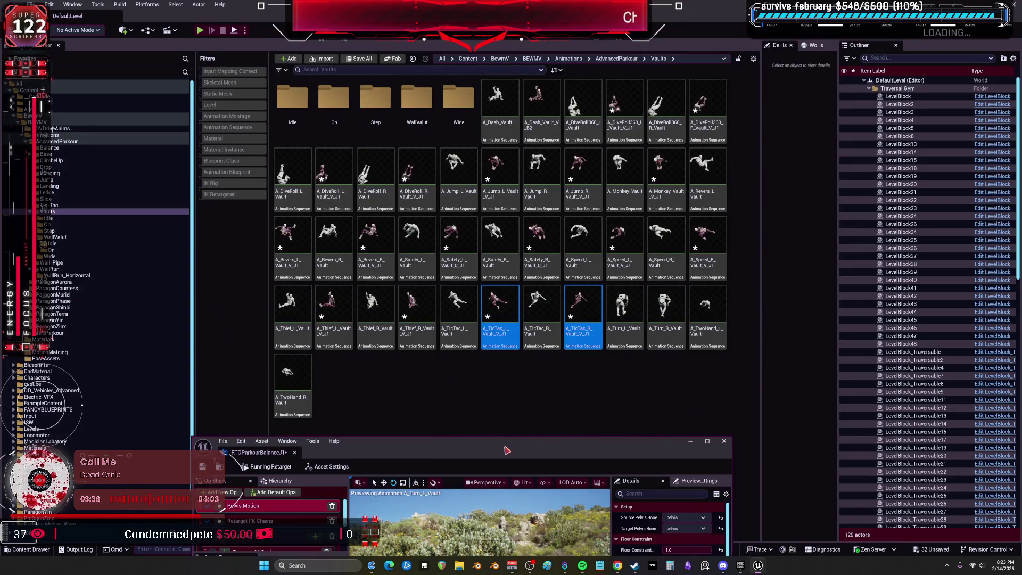
{"action": "key", "text": "super+Up"}
{"action": "left_click", "coordinate": [60, 421]}
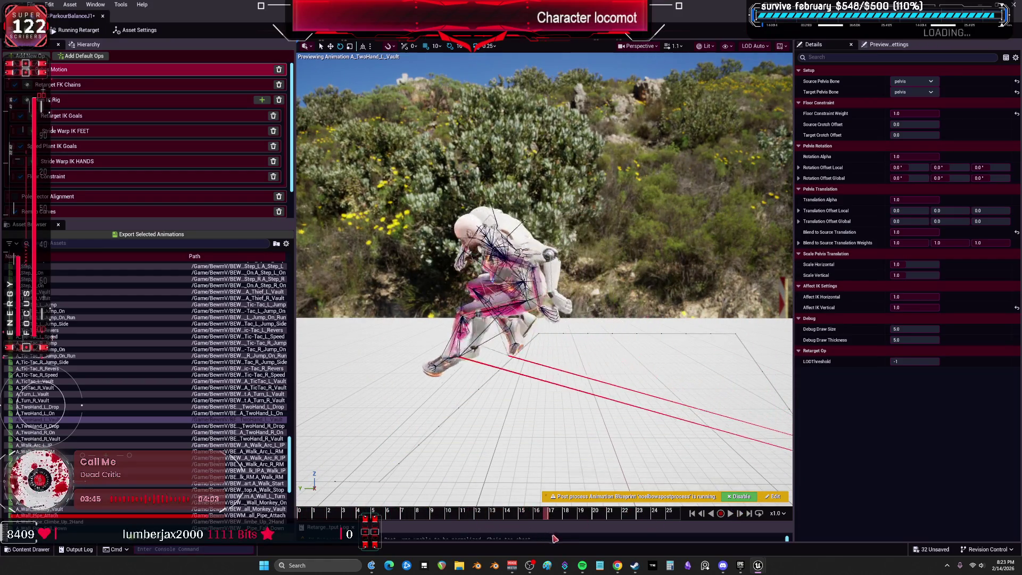
{"action": "left_click", "coordinate": [66, 439], "text": "ctrl"}
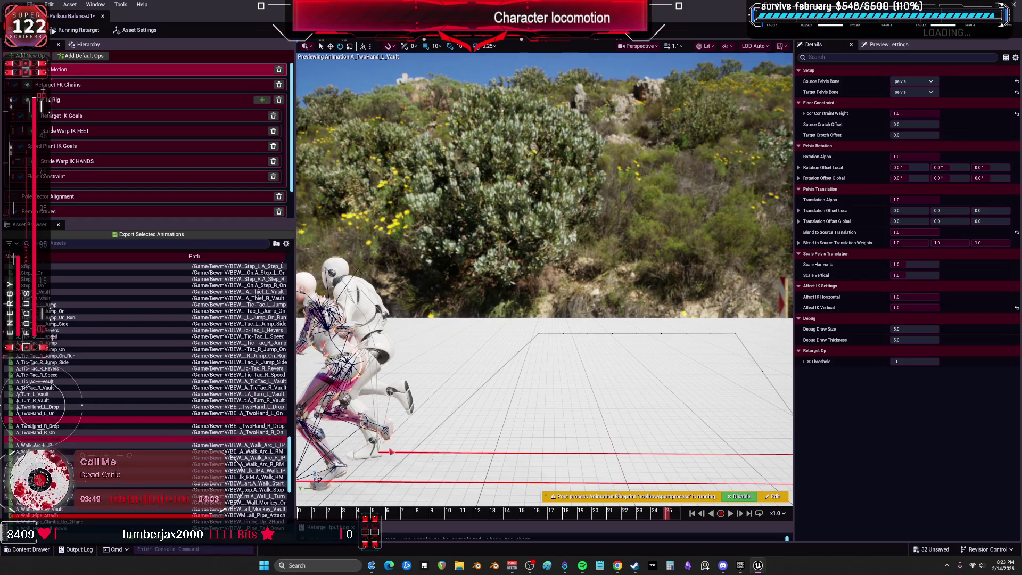
Export both TwoHand vault animations with the _V_J1 suffix and confirm the export options
{"action": "left_click", "coordinate": [151, 234]}
{"action": "left_click", "coordinate": [529, 357]}
{"action": "type", "text": "_V_J1"}
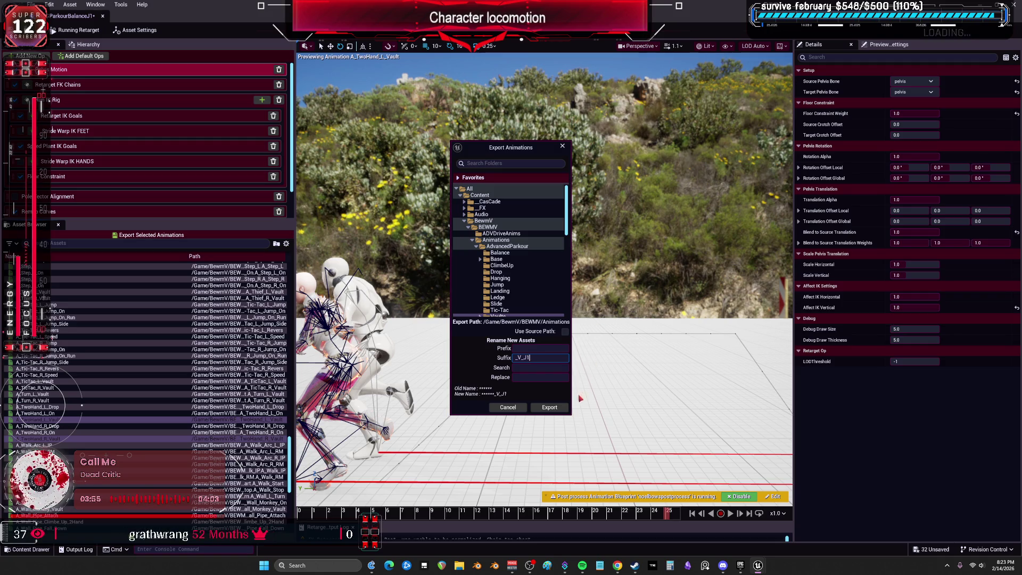
{"action": "left_click", "coordinate": [556, 409]}
{"action": "left_click", "coordinate": [579, 320]}
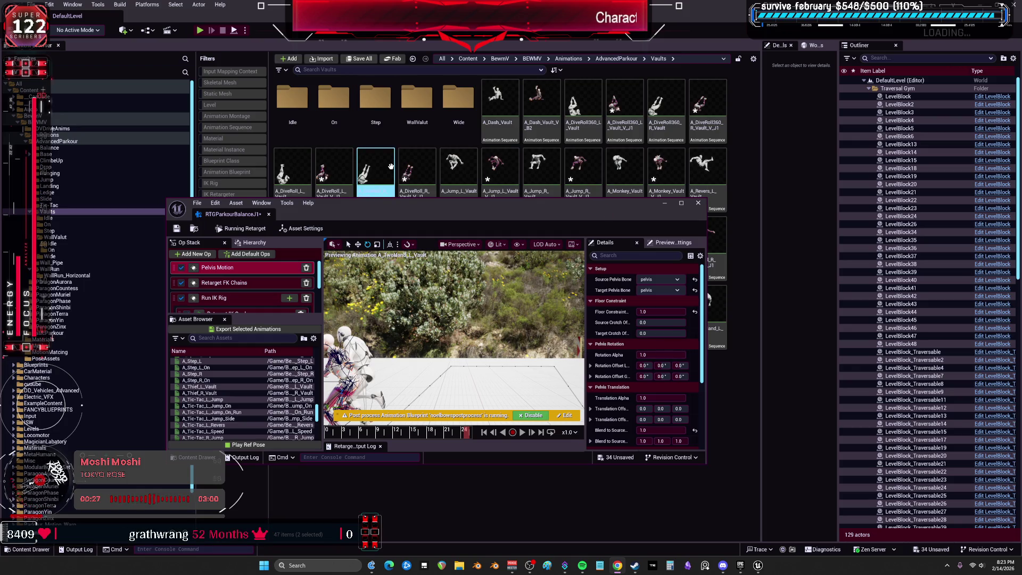
Close the IK Retargeter window and clear the selection in the Vaults asset grid
{"action": "mouse_move", "coordinate": [400, 212]}
{"action": "left_mouse_down"}
{"action": "mouse_move", "coordinate": [425, 435]}
{"action": "mouse_move", "coordinate": [472, 219]}
{"action": "left_mouse_up"}
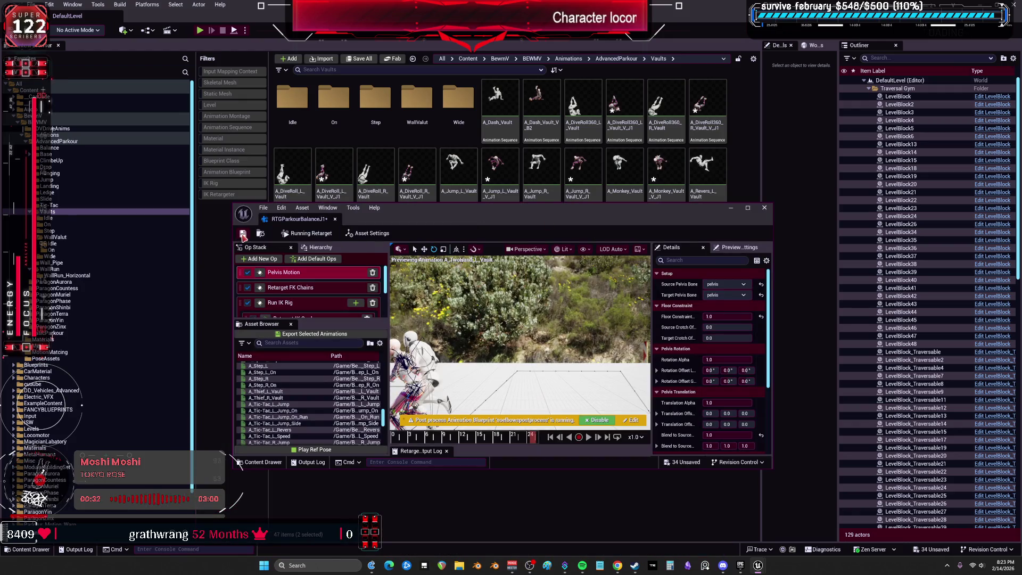
{"action": "left_click", "coordinate": [764, 210]}
{"action": "left_click", "coordinate": [532, 384]}
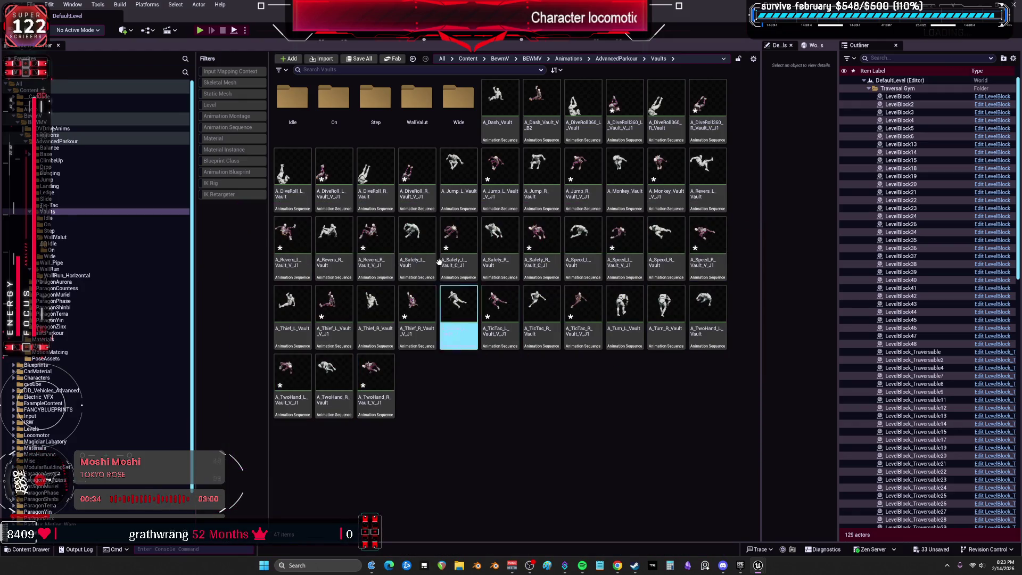
Find RTGParkourBalanceJ1 by searching 'j1', reopen it with the Vaults Idle folder, and maximize it
{"action": "double_click", "coordinate": [295, 102]}
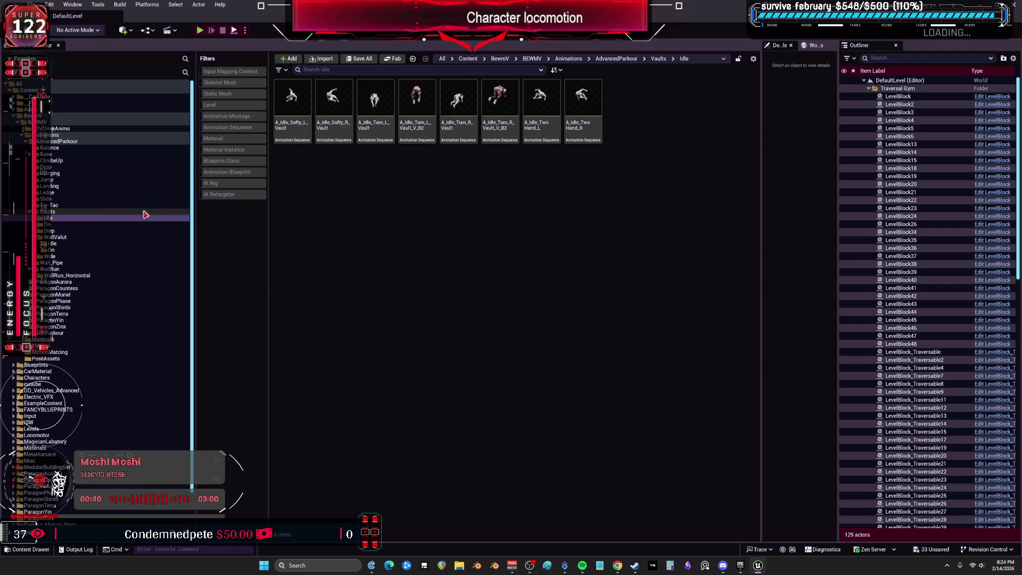
{"action": "left_click", "coordinate": [86, 135]}
{"action": "type", "text": "j1"}
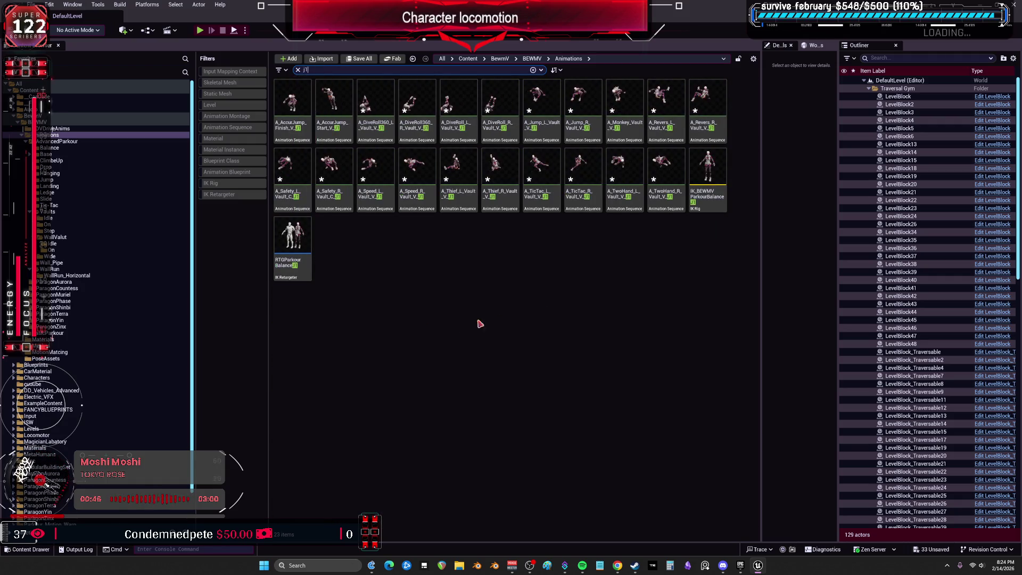
{"action": "double_click", "coordinate": [289, 231]}
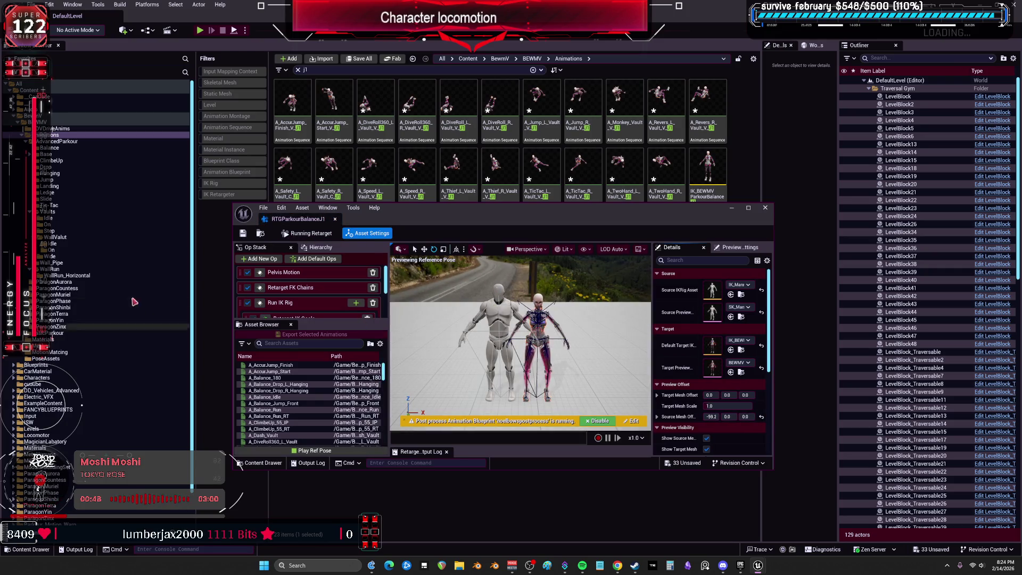
{"action": "left_click", "coordinate": [96, 217]}
{"action": "left_click", "coordinate": [326, 70]}
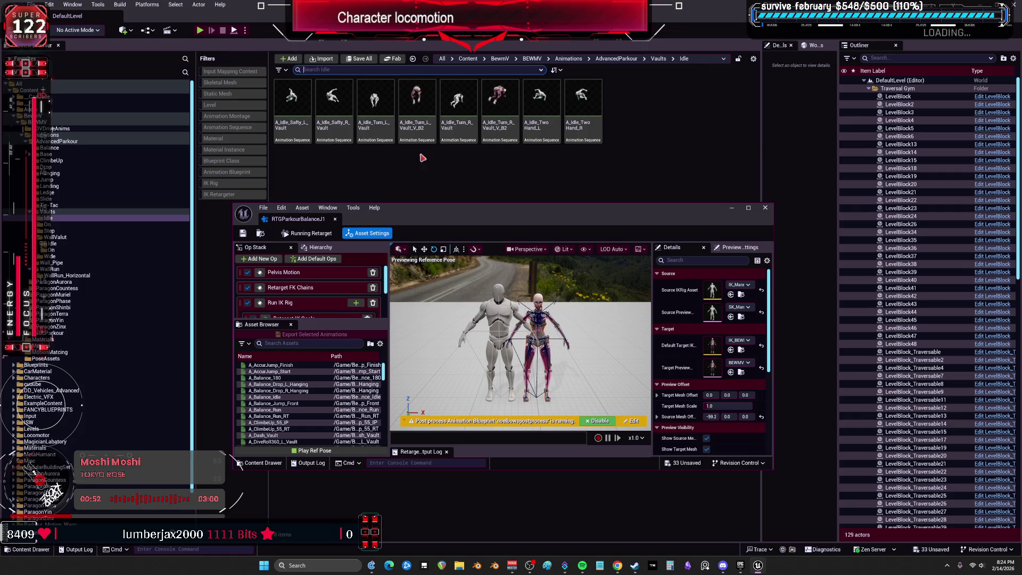
{"action": "double_click", "coordinate": [452, 202]}
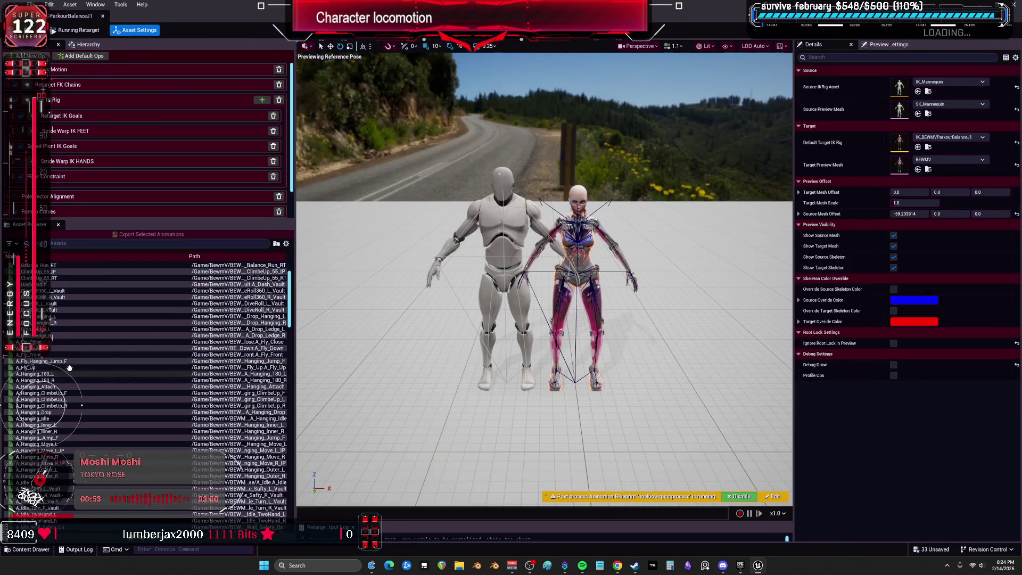
Preview A_Idle_Safty_R_Vault rewound to its start, then A_Idle_Safty_L_Vault and A_Idle_Turn_L_Vault
{"action": "scroll", "coordinate": [70, 368], "scroll_direction": "down", "scroll_amount": 3}
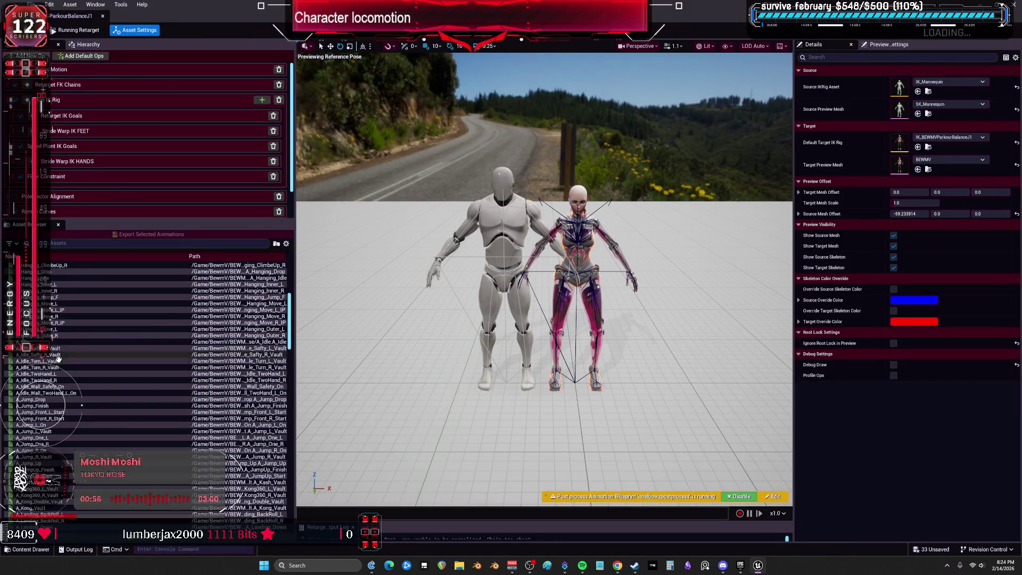
{"action": "left_click", "coordinate": [62, 353]}
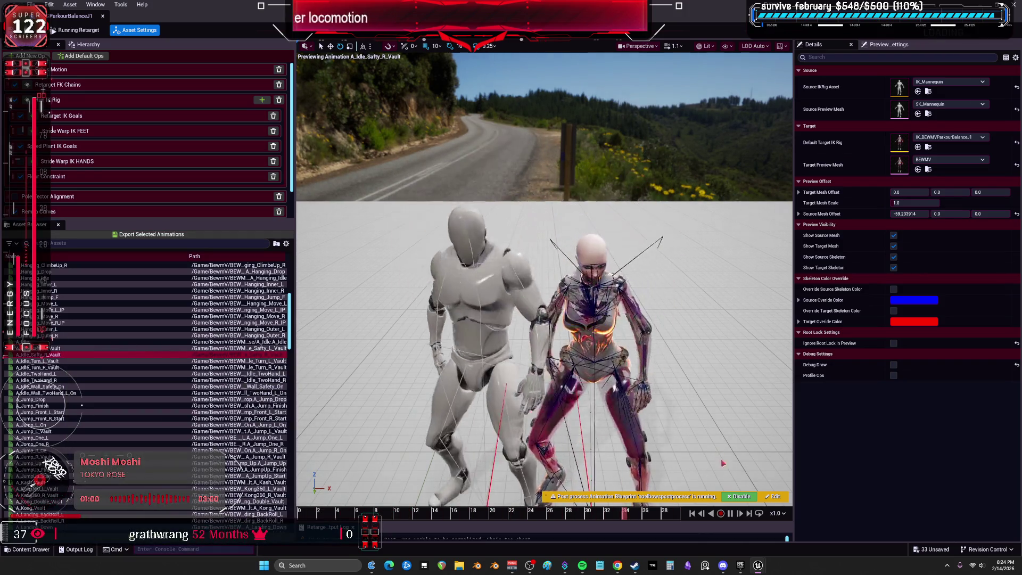
{"action": "left_click", "coordinate": [729, 513]}
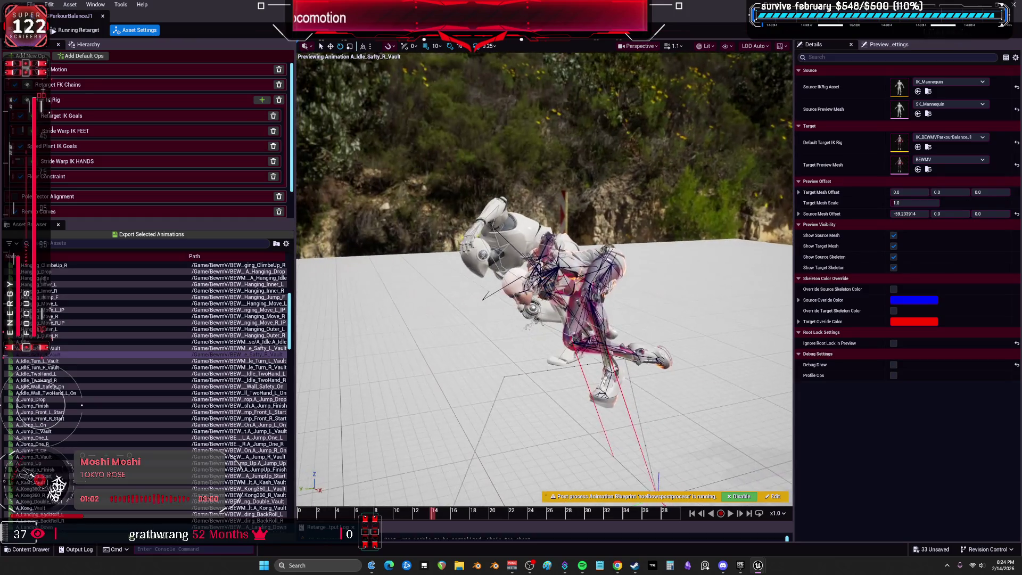
{"action": "left_click_drag", "start_coordinate": [469, 523], "coordinate": [400, 509]}
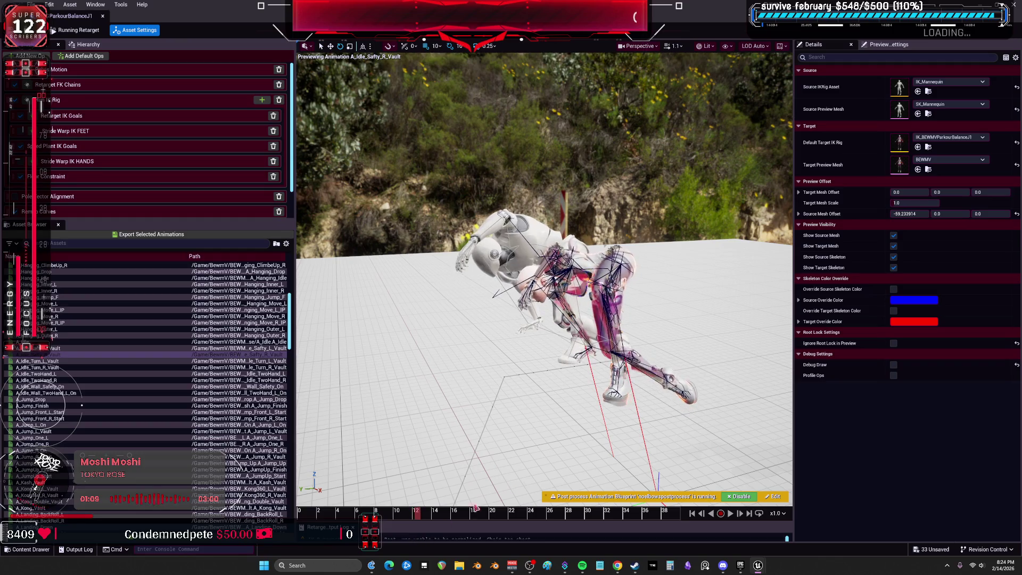
{"action": "left_click_drag", "start_coordinate": [390, 520], "coordinate": [343, 520]}
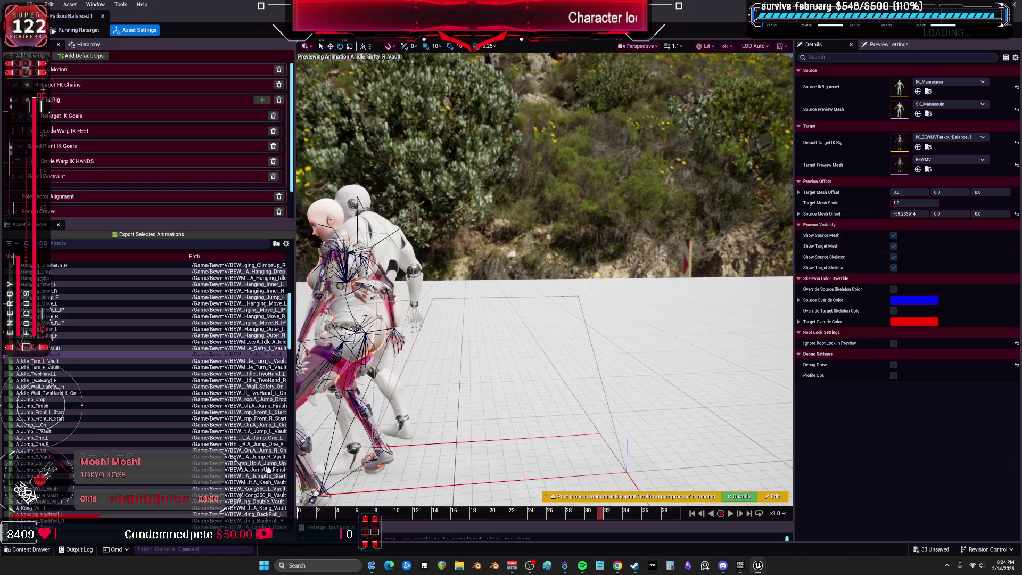
{"action": "left_click", "coordinate": [54, 348]}
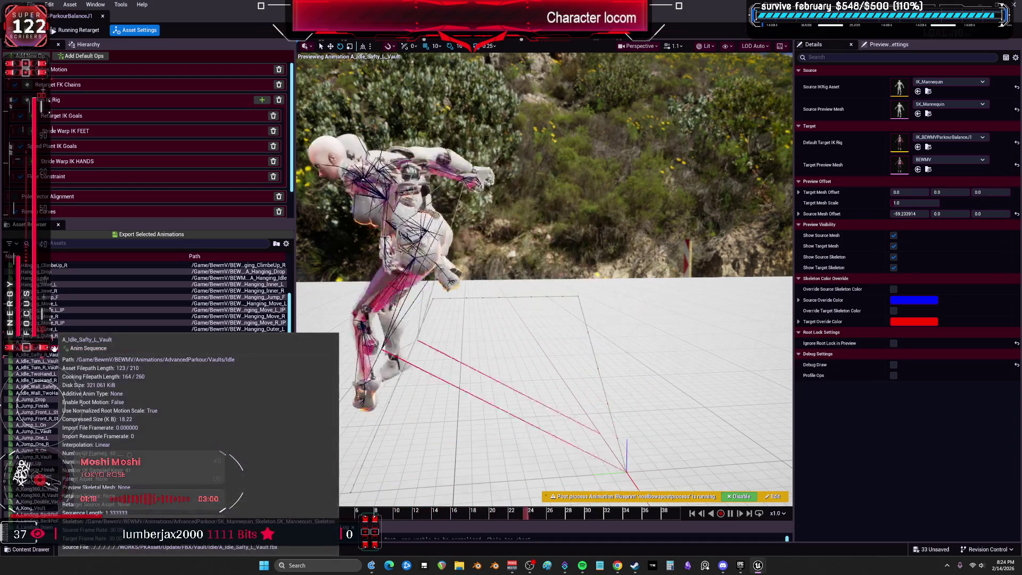
{"action": "left_click", "coordinate": [56, 361]}
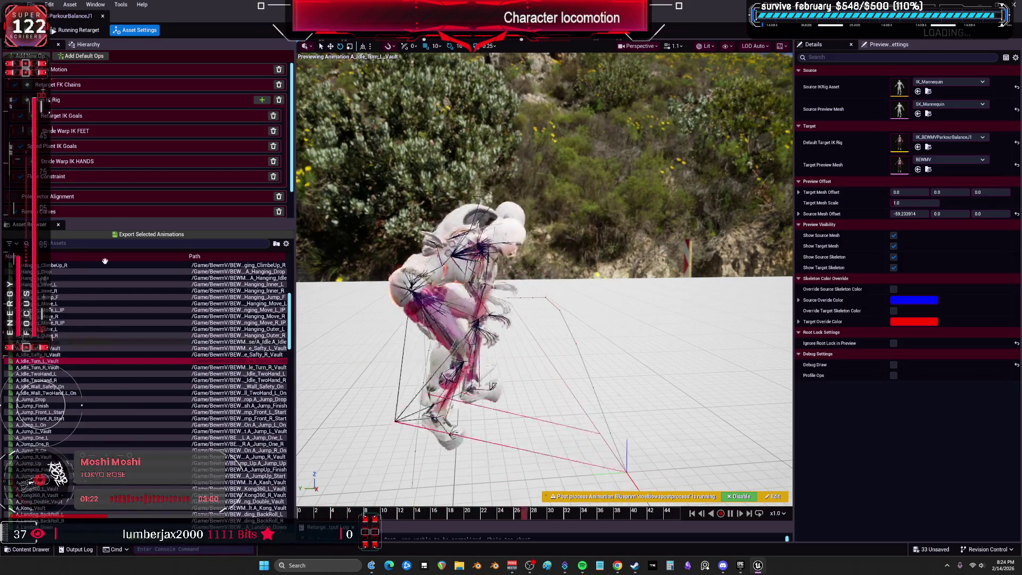
Preview A_Idle_TwoHand_L and A_Idle_TwoHand_R, select both, and start exporting them
{"action": "key", "text": "super+Down"}
{"action": "left_click", "coordinate": [379, 142]}
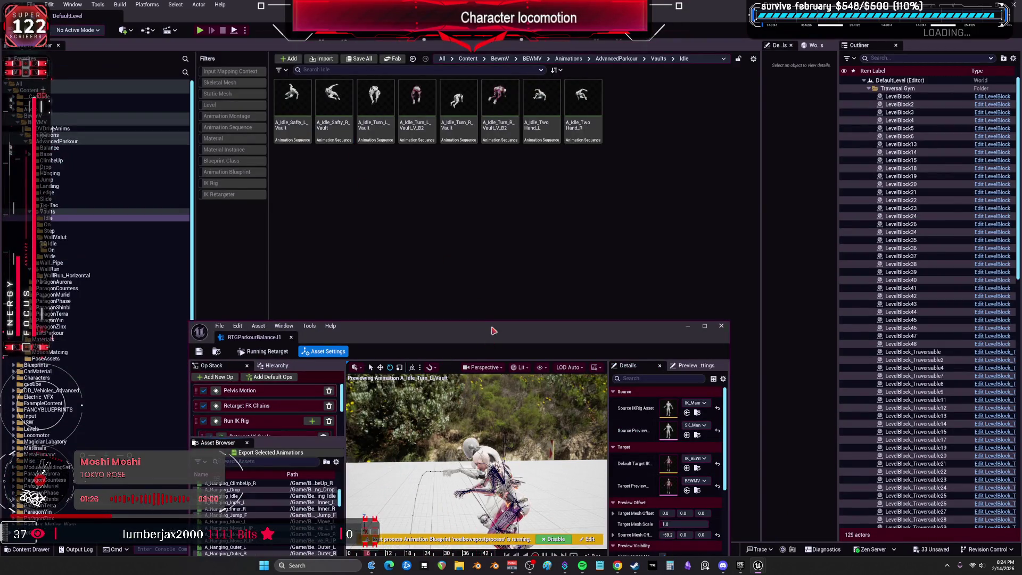
{"action": "double_click", "coordinate": [493, 299]}
{"action": "left_click", "coordinate": [160, 373]}
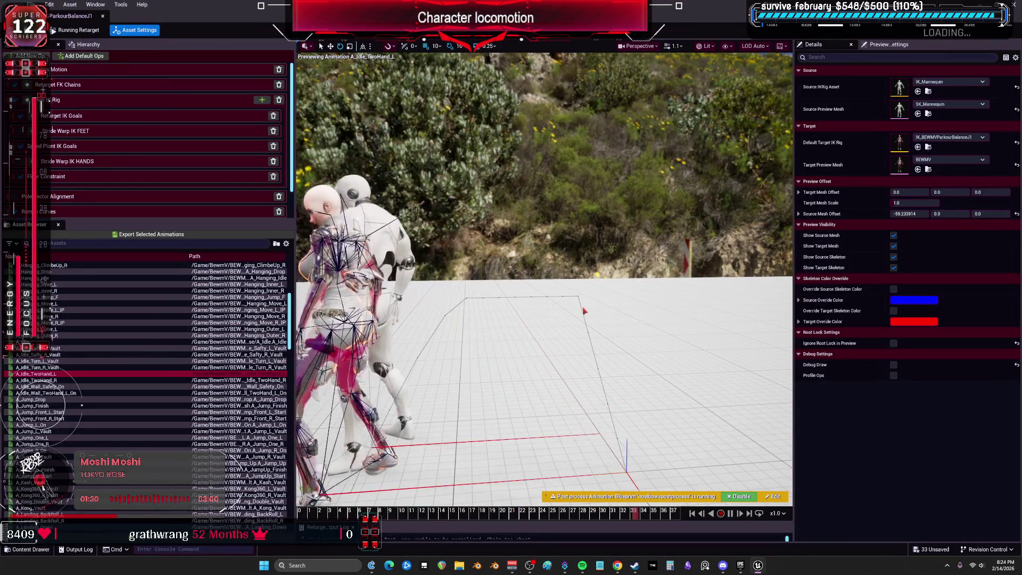
{"action": "left_click", "coordinate": [52, 380]}
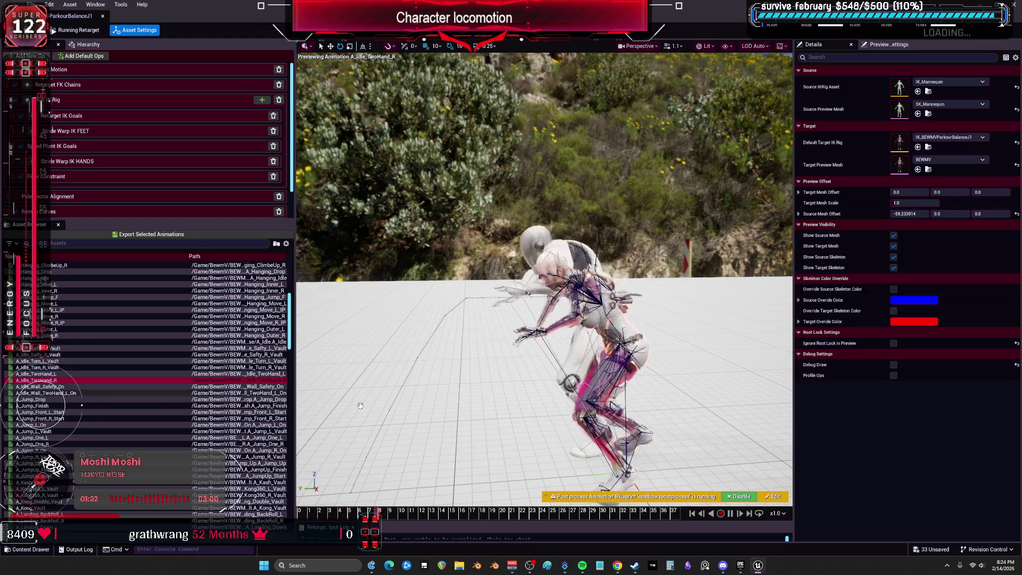
{"action": "left_click", "coordinate": [65, 374], "text": "shift"}
{"action": "left_click", "coordinate": [151, 234]}
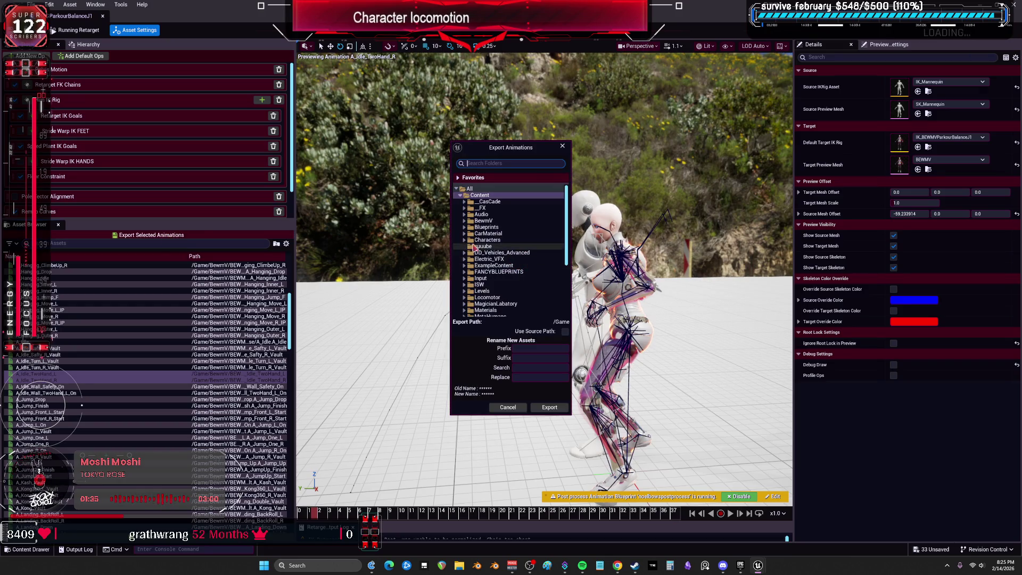
Export both idle TwoHand animations into BewmV/Animations/AdvancedParkour/Vaults/Idle and confirm the batch options
{"action": "left_click", "coordinate": [464, 220]}
{"action": "left_click", "coordinate": [468, 227]}
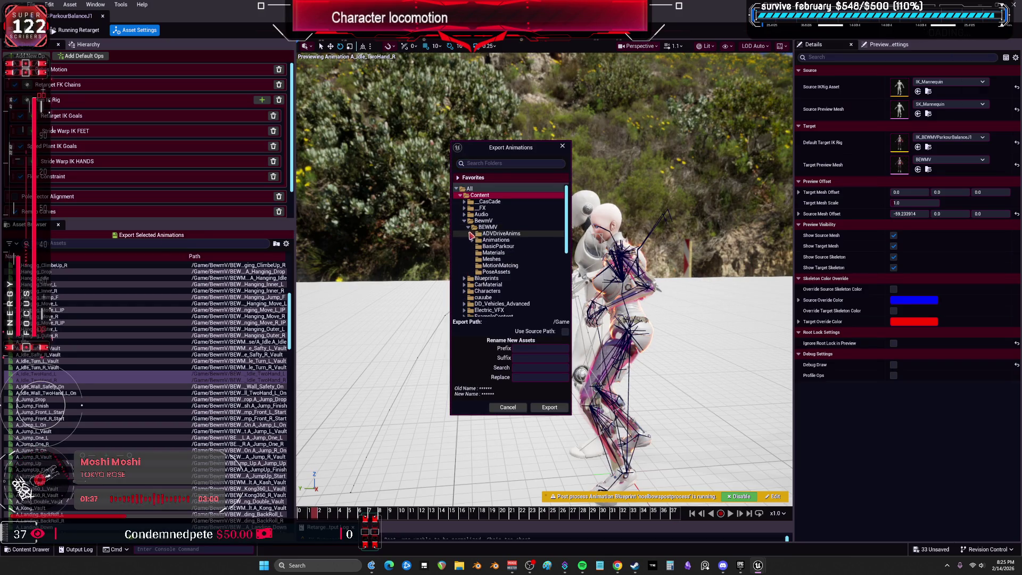
{"action": "left_click", "coordinate": [472, 240]}
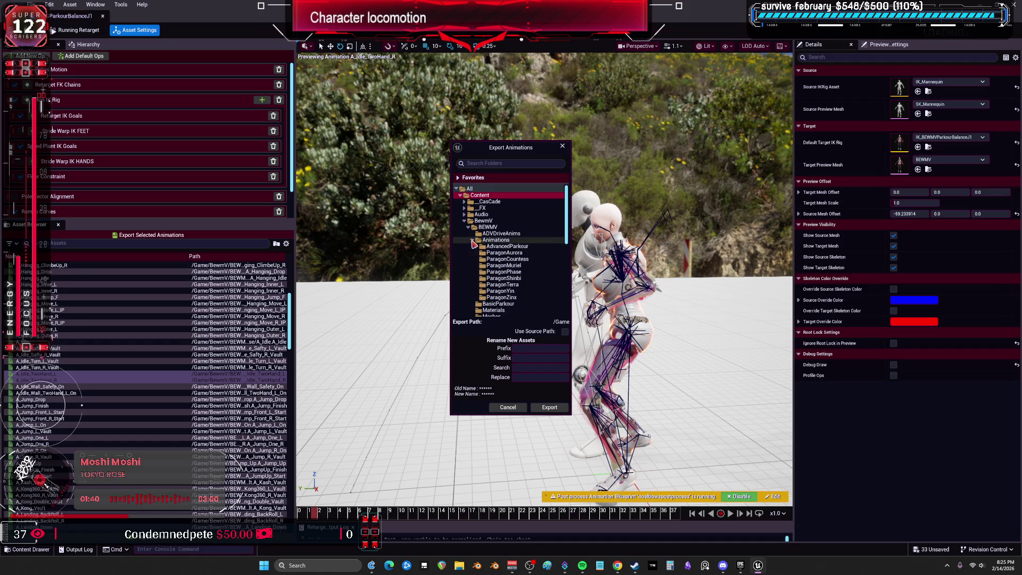
{"action": "left_click", "coordinate": [476, 247]}
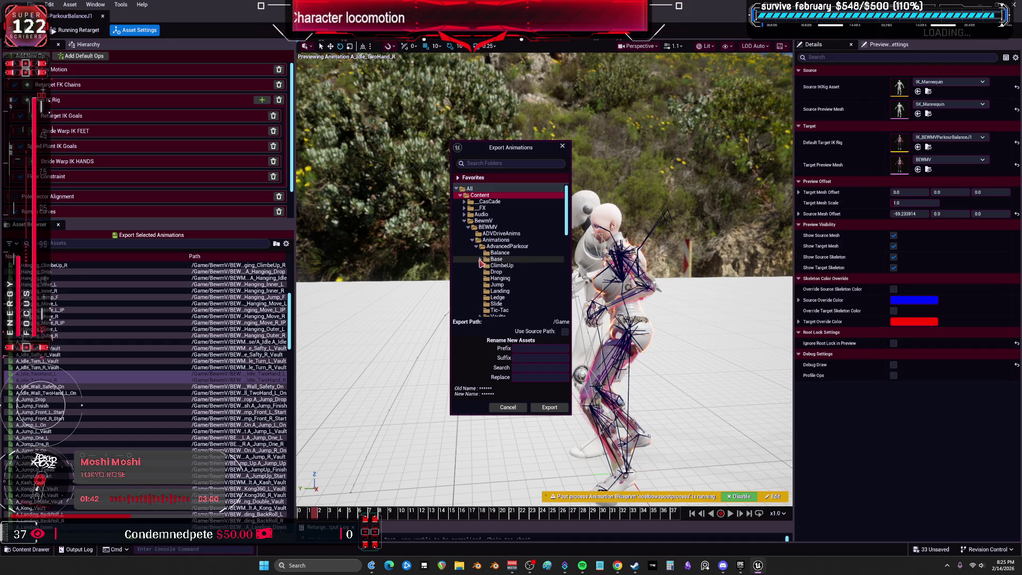
{"action": "scroll", "coordinate": [495, 270], "scroll_direction": "down", "scroll_amount": 2}
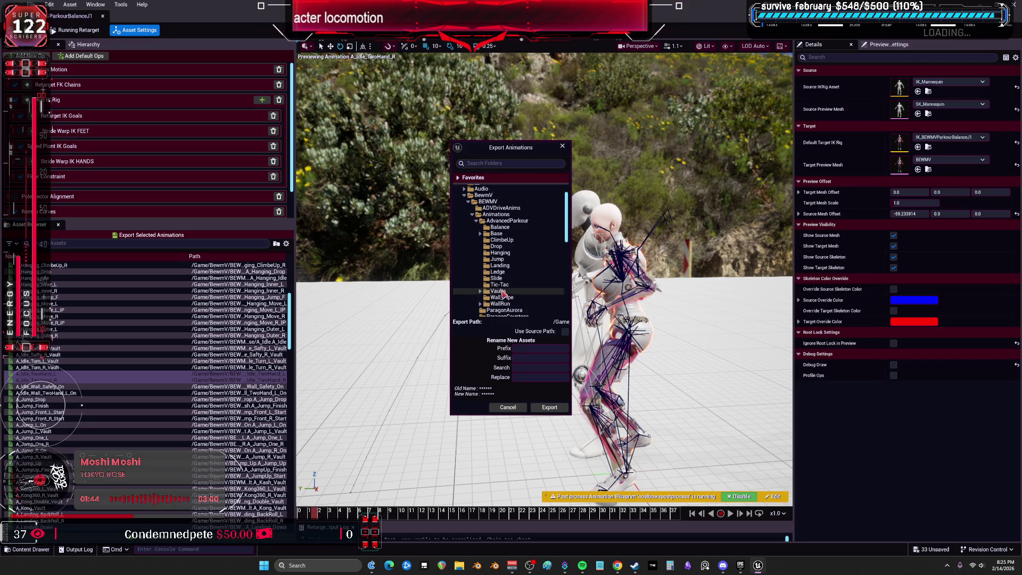
{"action": "left_click", "coordinate": [495, 298]}
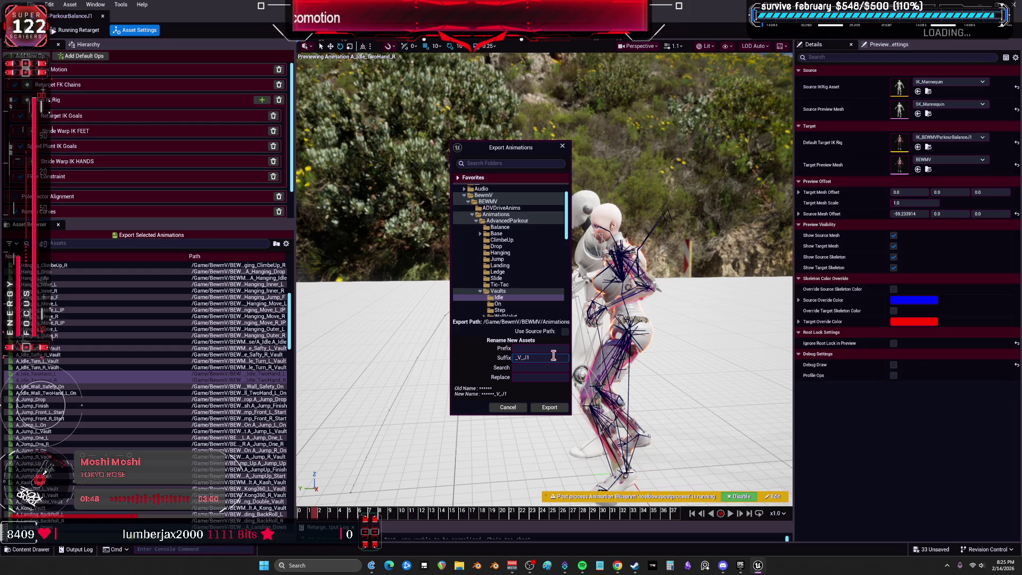
{"action": "left_click", "coordinate": [549, 408]}
{"action": "left_click", "coordinate": [572, 317]}
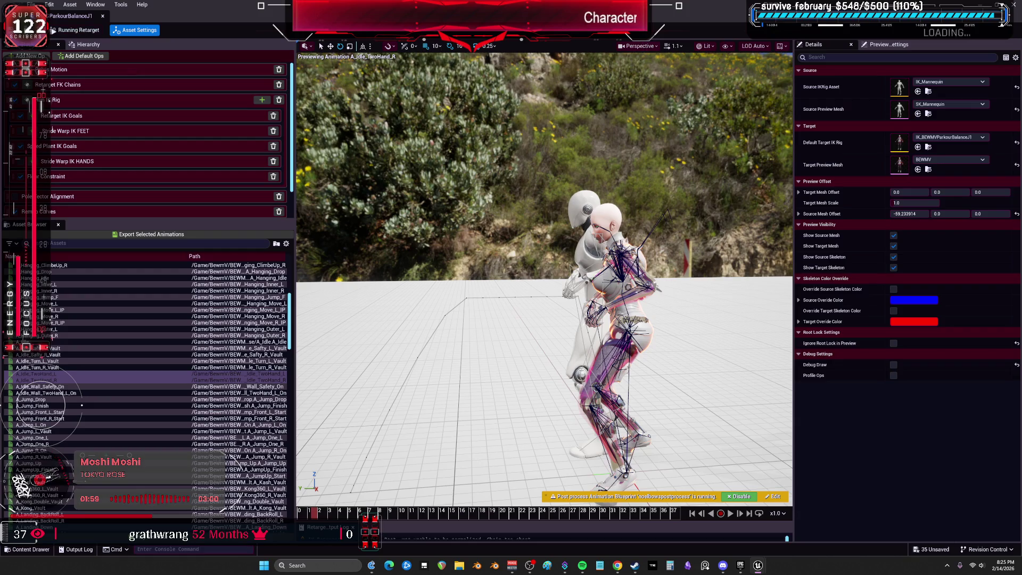
{"action": "key", "text": "super+Down"}
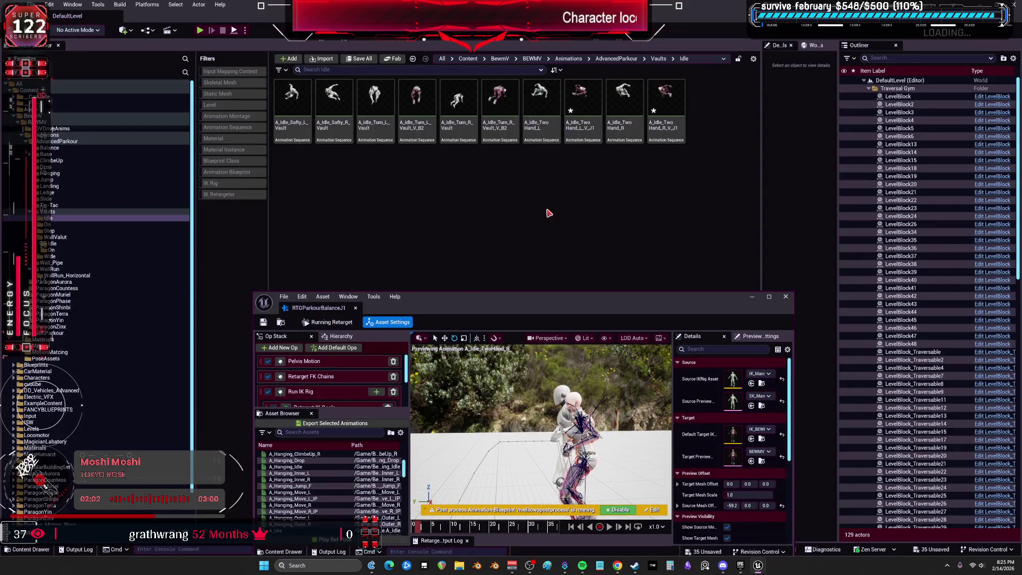
Show the Vaults/On folder and preview A_Jump_L_On in the maximized retargeter
{"action": "left_click", "coordinate": [51, 224]}
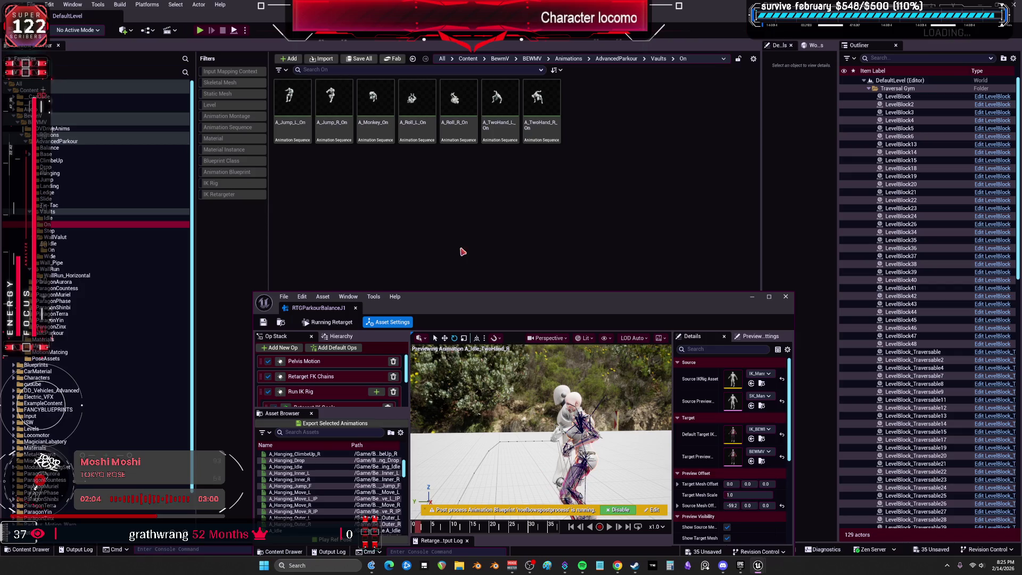
{"action": "mouse_move", "coordinate": [521, 302]}
{"action": "left_mouse_down"}
{"action": "mouse_move", "coordinate": [516, 207]}
{"action": "mouse_move", "coordinate": [533, 190]}
{"action": "left_mouse_up"}
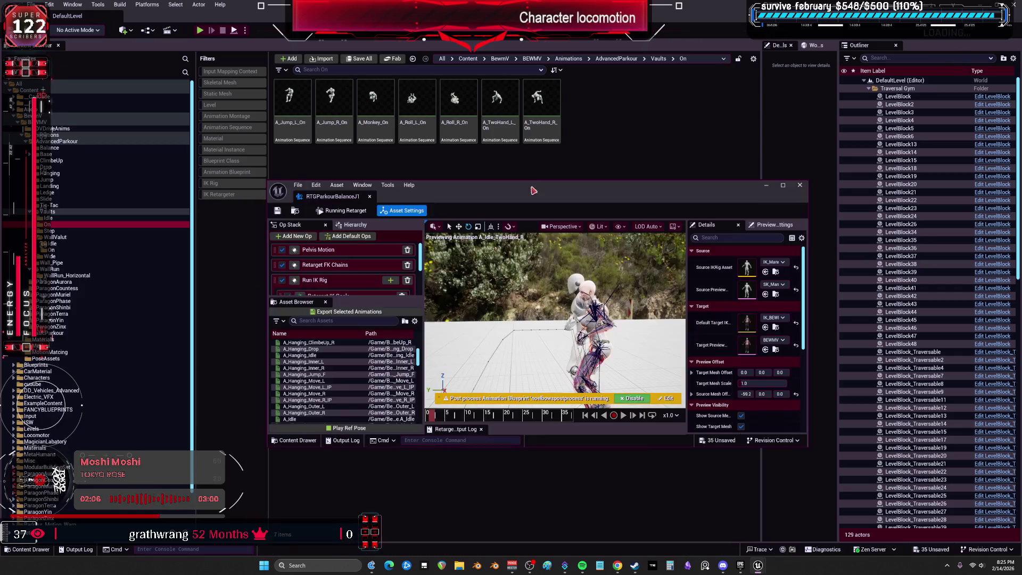
{"action": "scroll", "coordinate": [327, 397], "scroll_direction": "down", "scroll_amount": 6}
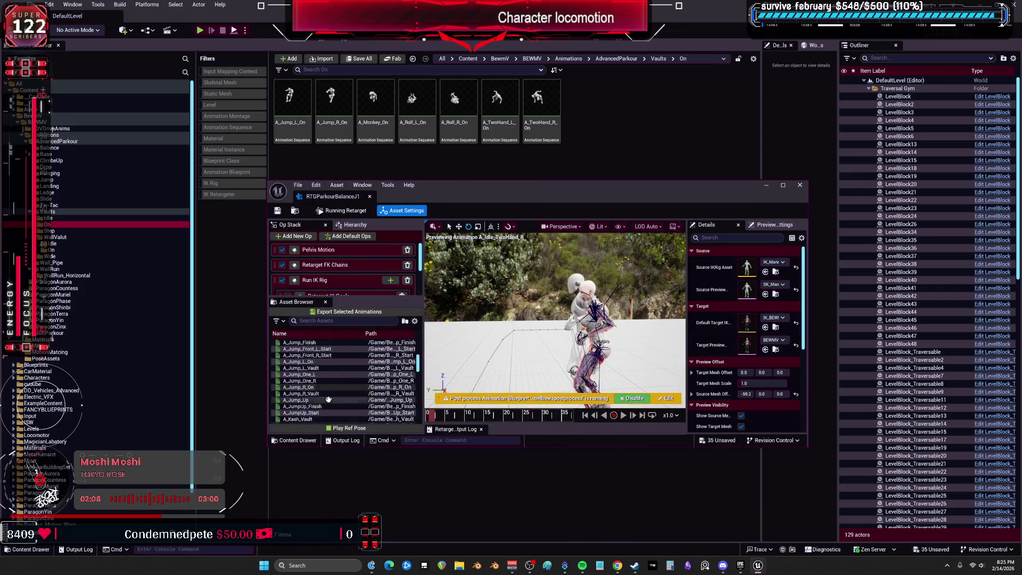
{"action": "scroll", "coordinate": [327, 397], "scroll_direction": "down", "scroll_amount": 1}
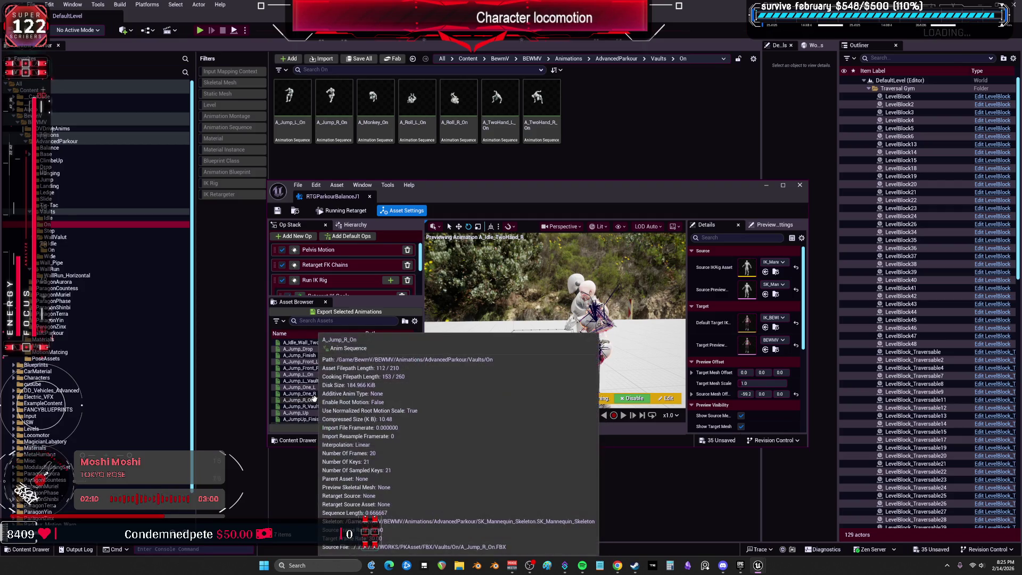
{"action": "left_click", "coordinate": [314, 374]}
{"action": "scroll", "coordinate": [541, 219], "scroll_direction": "up", "scroll_amount": 3}
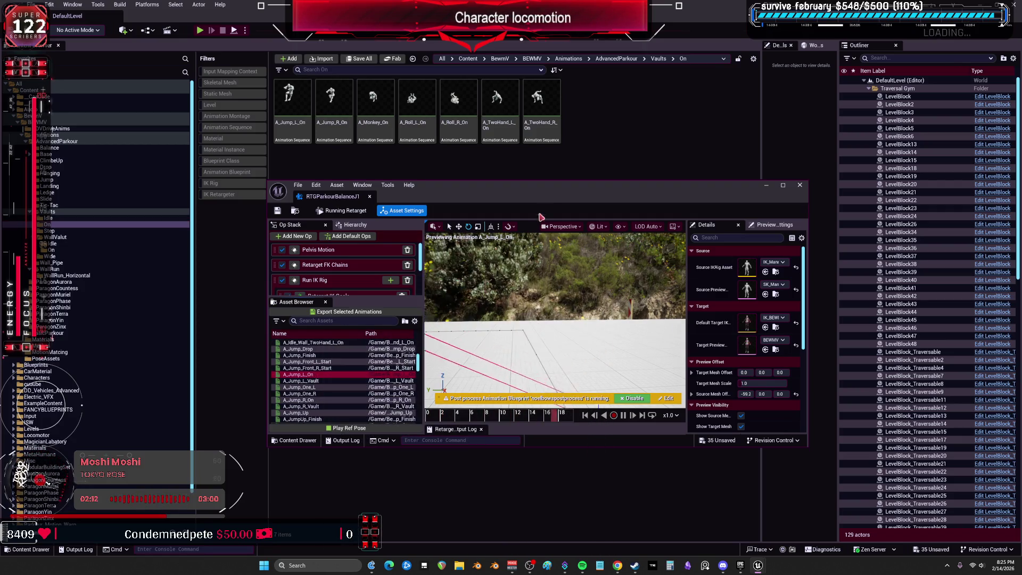
{"action": "key", "text": "super+Up"}
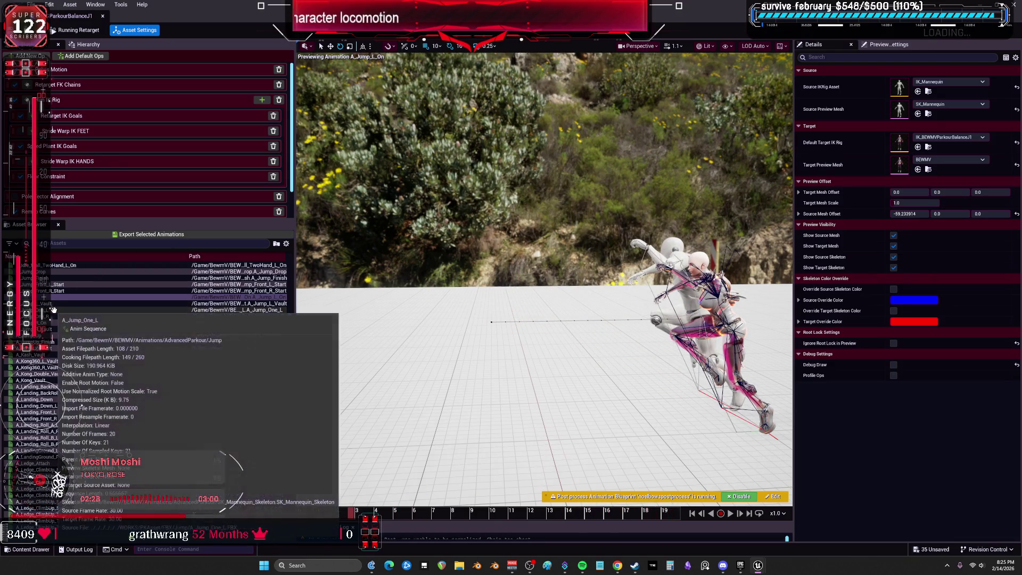
Preview the A_Jump_R_On and A_Monkey_On vaults on the retargeted character
{"action": "left_click", "coordinate": [61, 322]}
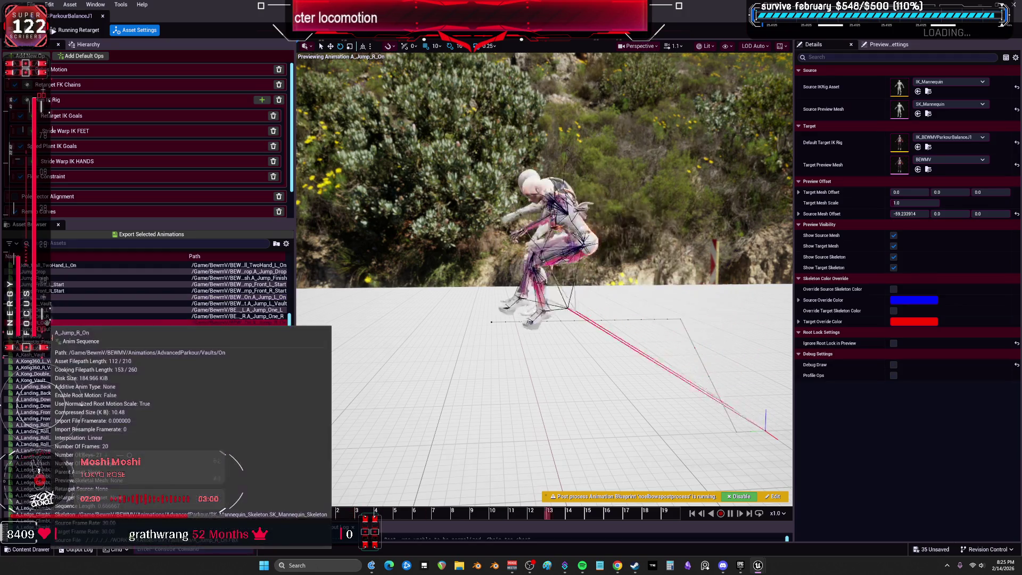
{"action": "mouse_move", "coordinate": [442, 8]}
{"action": "left_mouse_down"}
{"action": "mouse_move", "coordinate": [468, 202]}
{"action": "mouse_move", "coordinate": [429, 155]}
{"action": "mouse_move", "coordinate": [429, 3]}
{"action": "left_mouse_up"}
{"action": "scroll", "coordinate": [72, 388], "scroll_direction": "up", "scroll_amount": 2}
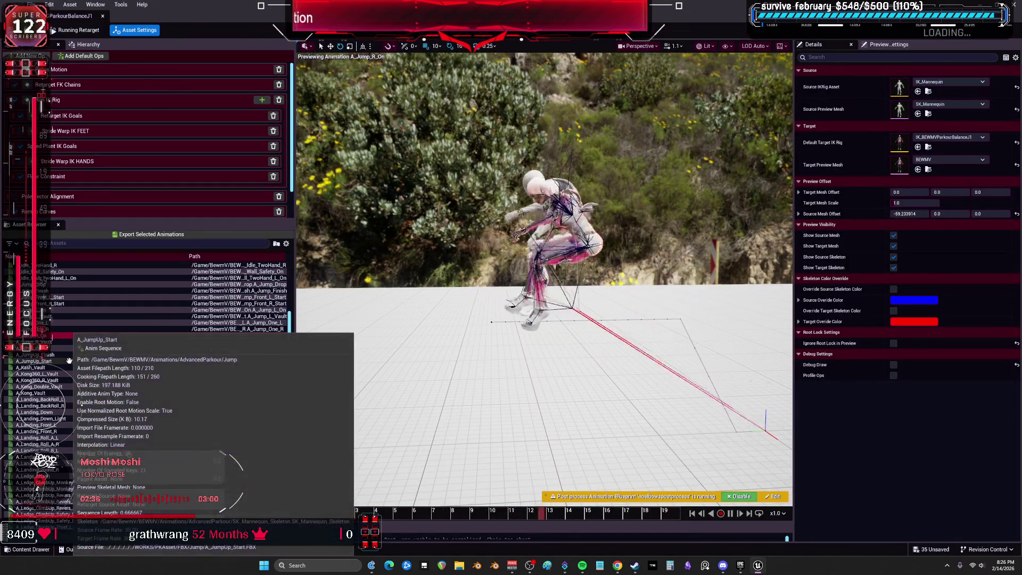
{"action": "scroll", "coordinate": [69, 378], "scroll_direction": "down", "scroll_amount": 10}
{"action": "left_click", "coordinate": [43, 386]}
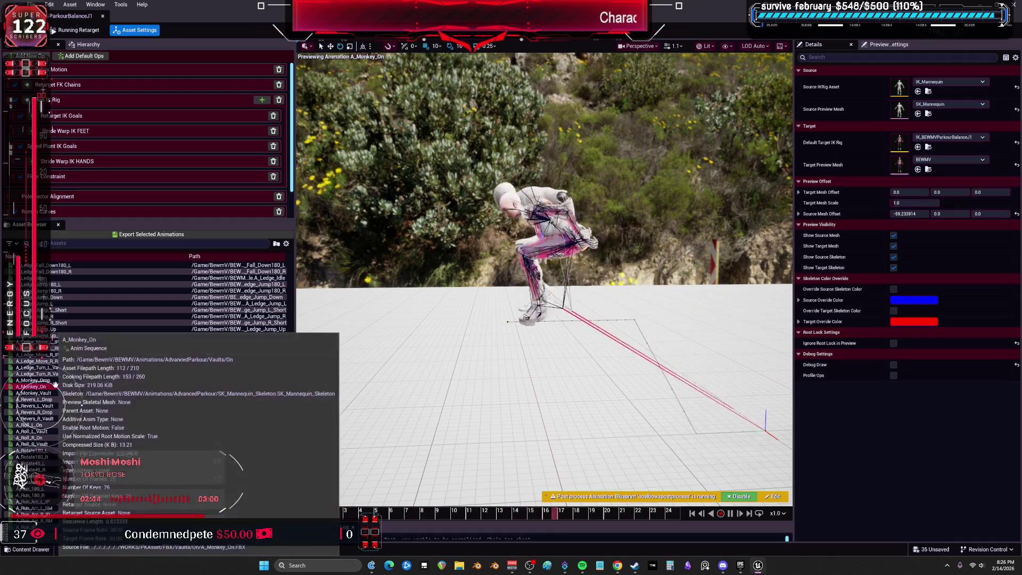
Shrink the retargeter to a floating window and bring up export settings for the selected On vaults
{"action": "scroll", "coordinate": [101, 385], "scroll_direction": "up", "scroll_amount": 7}
{"action": "scroll", "coordinate": [100, 386], "scroll_direction": "up", "scroll_amount": 13}
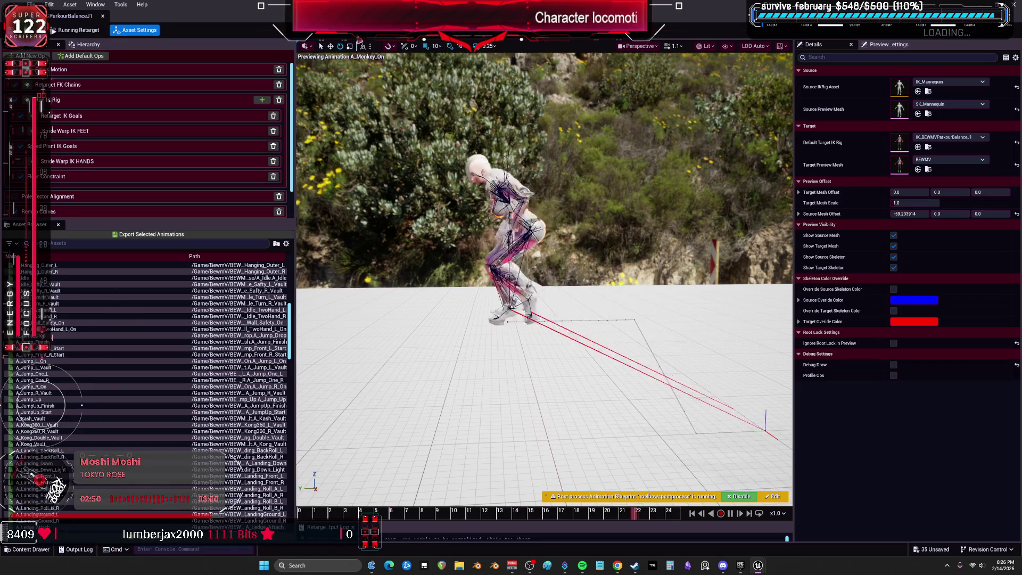
{"action": "left_click_drag", "start_coordinate": [442, 16], "coordinate": [472, 206]}
{"action": "scroll", "coordinate": [310, 407], "scroll_direction": "down", "scroll_amount": 3}
{"action": "scroll", "coordinate": [300, 393], "scroll_direction": "down", "scroll_amount": 2}
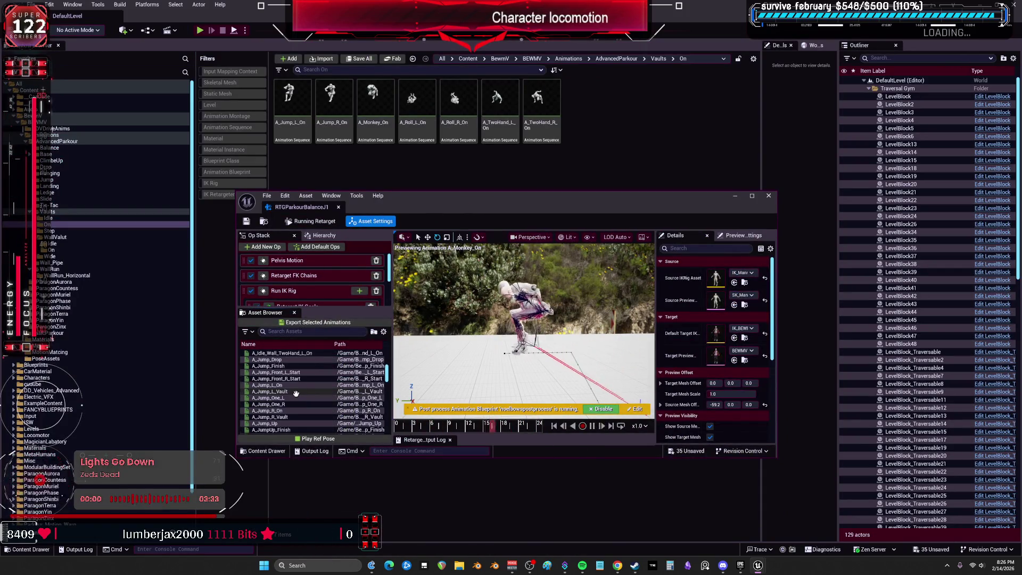
{"action": "mouse_move", "coordinate": [291, 385]}
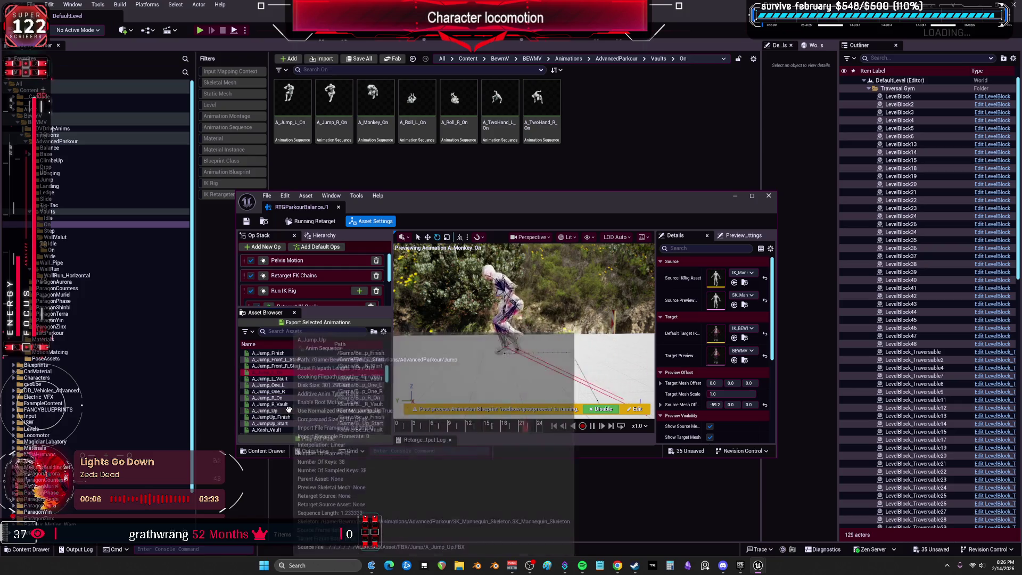
{"action": "left_click", "coordinate": [315, 323]}
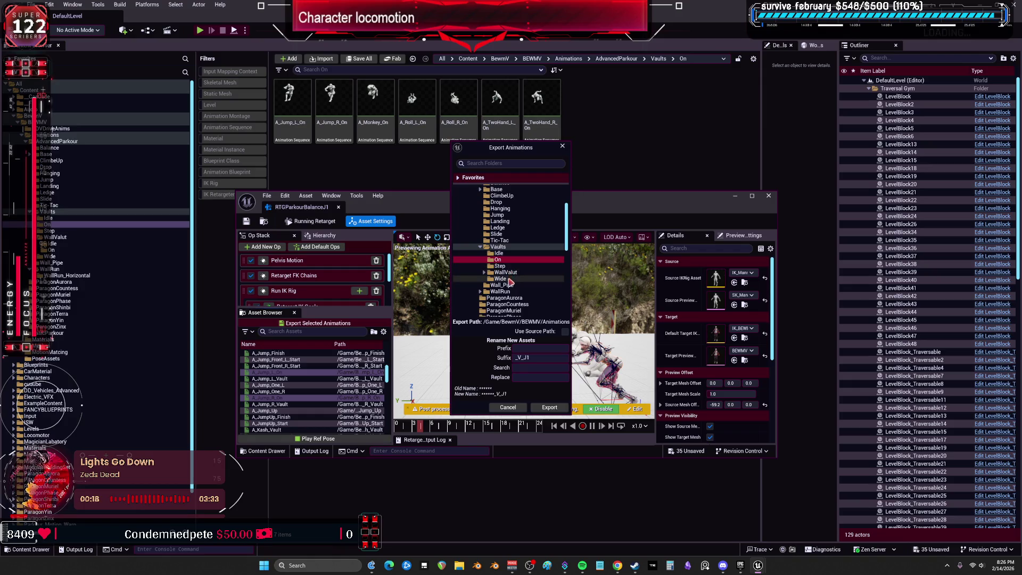
Export the Jump and Monkey On vaults with the _V_J1 suffix into Vaults/On, confirming the batch options
{"action": "left_click", "coordinate": [554, 408]}
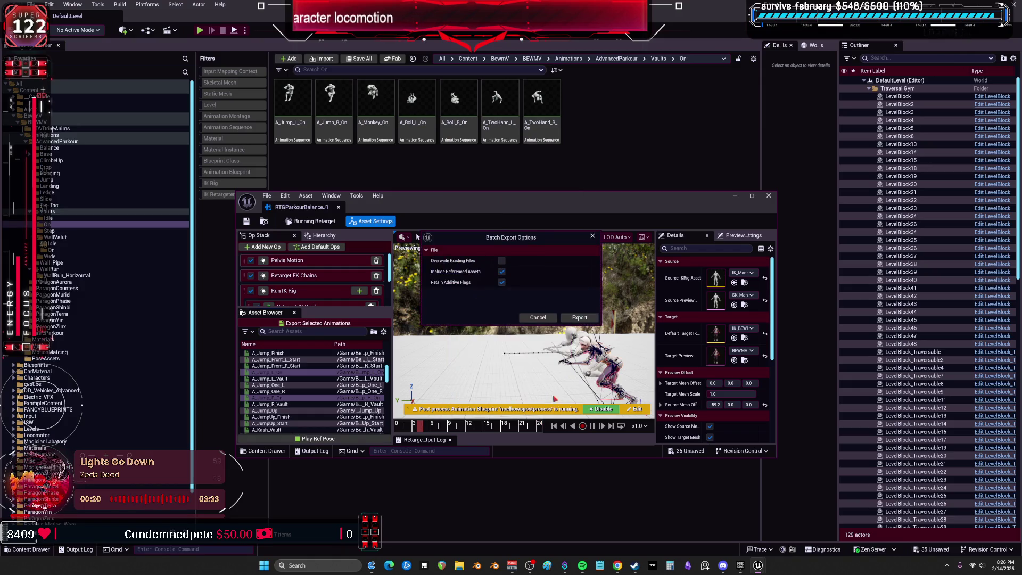
{"action": "left_click", "coordinate": [580, 317]}
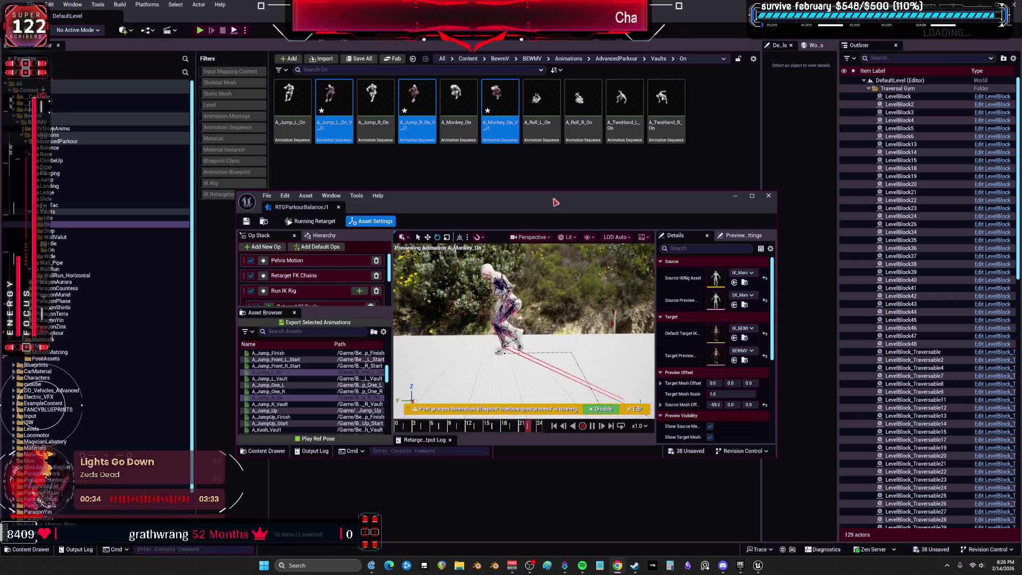
{"action": "double_click", "coordinate": [575, 191]}
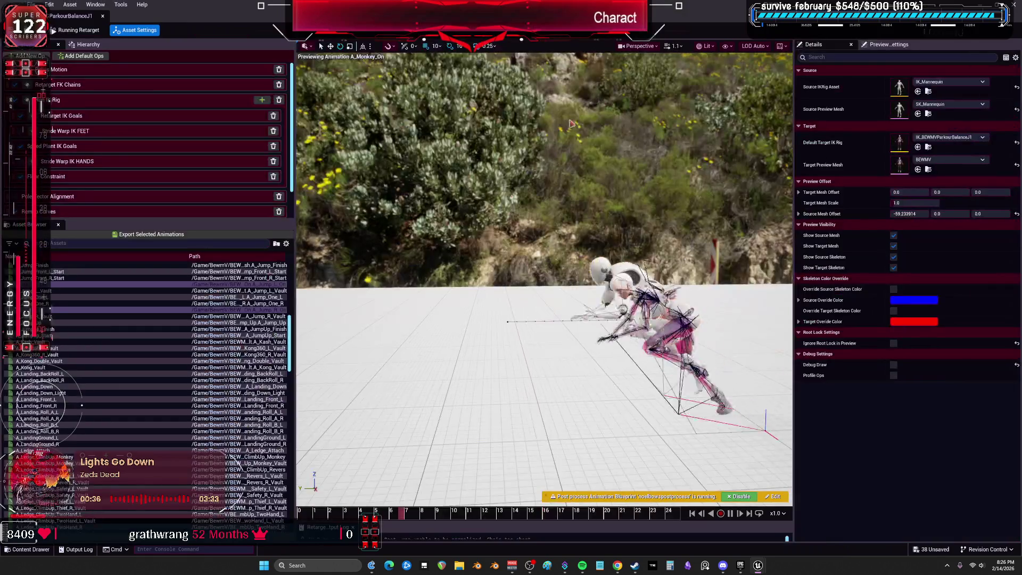
Preview A_Roll_L_On scrubbed to an early frame, then bring up its export settings
{"action": "scroll", "coordinate": [61, 367], "scroll_direction": "down", "scroll_amount": 10}
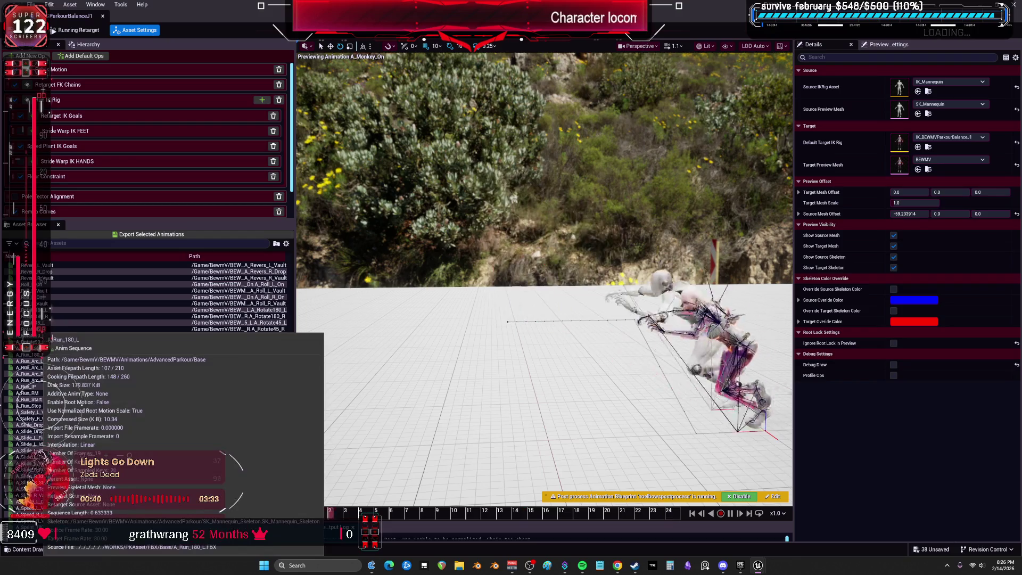
{"action": "left_click", "coordinate": [51, 283]}
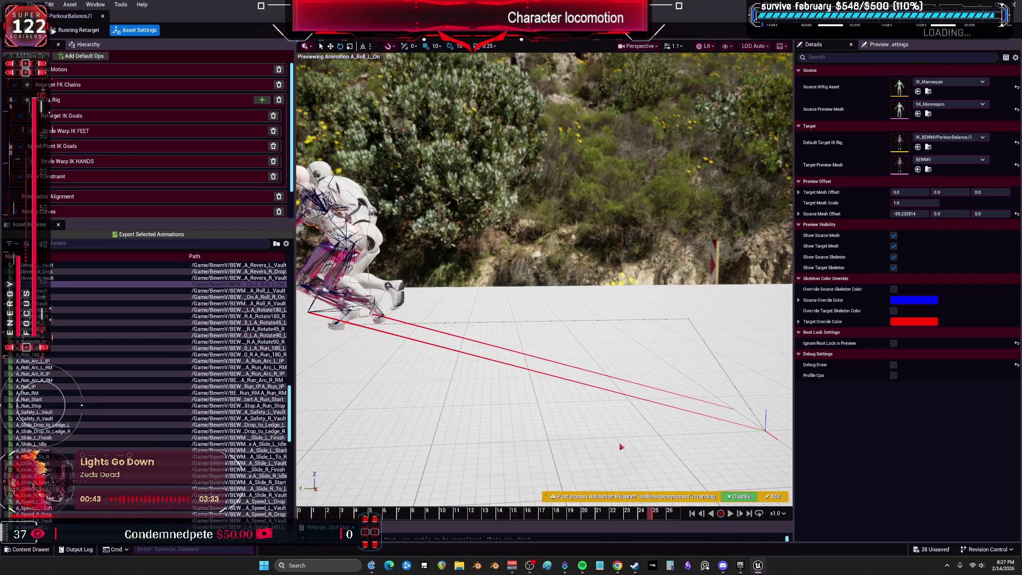
{"action": "mouse_move", "coordinate": [384, 514]}
{"action": "left_mouse_down"}
{"action": "mouse_move", "coordinate": [300, 515]}
{"action": "mouse_move", "coordinate": [426, 516]}
{"action": "left_mouse_up"}
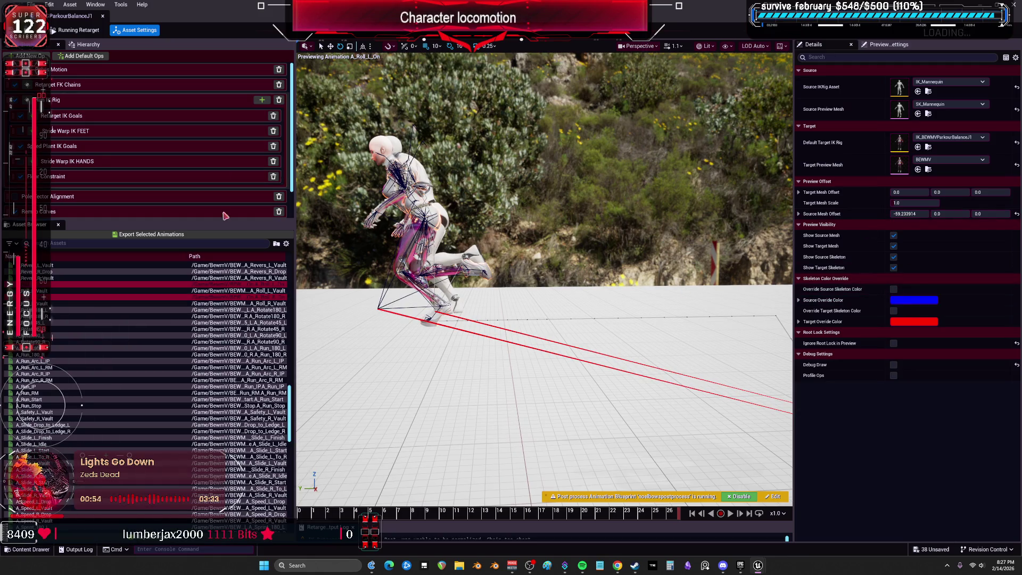
{"action": "left_click", "coordinate": [241, 236]}
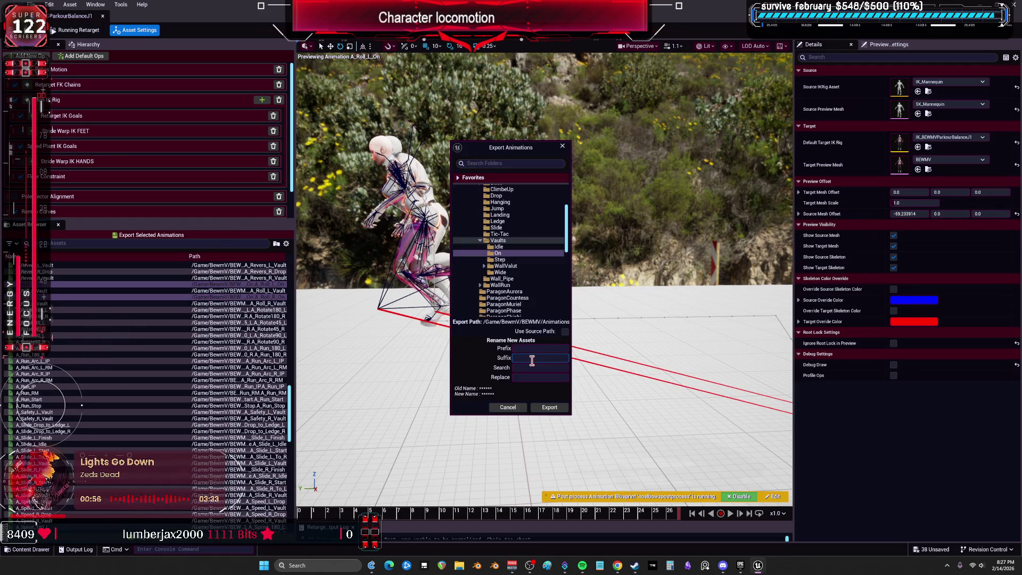
Export the two selected Roll vault clips into Vaults/On with the _V_J1 suffix, then orbit to view both characters
{"action": "left_click", "coordinate": [549, 407]}
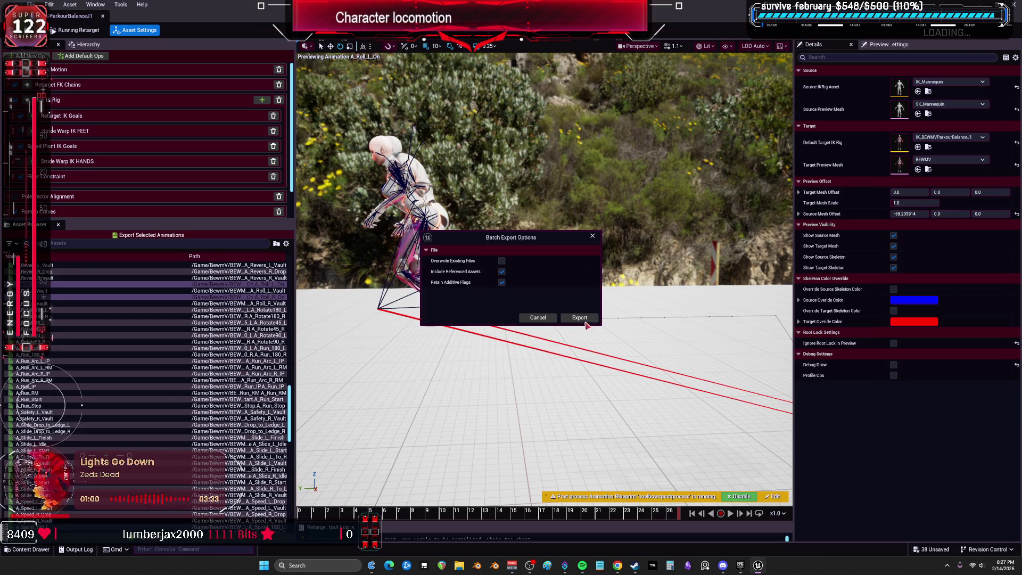
{"action": "left_click", "coordinate": [577, 316]}
{"action": "mouse_move", "coordinate": [600, 306]}
{"action": "left_mouse_down"}
{"action": "mouse_move", "coordinate": [554, 298]}
{"action": "mouse_move", "coordinate": [500, 327]}
{"action": "left_mouse_up"}
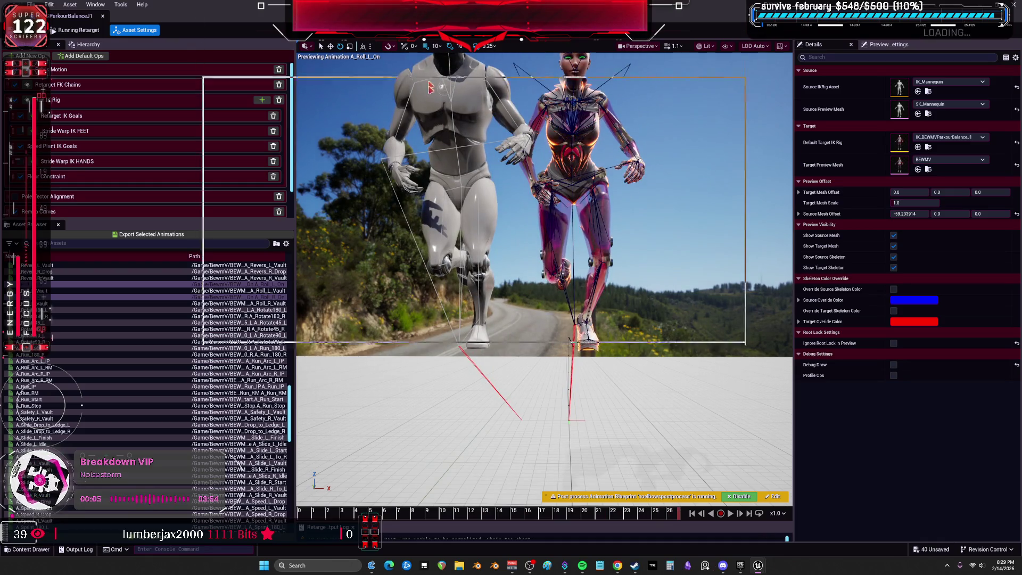
Clear the Roll selection and select A_TwoHand_L_On and A_TwoHand_R_On in the Asset Browser
{"action": "key", "text": "super+Down"}
{"action": "left_click", "coordinate": [455, 254]}
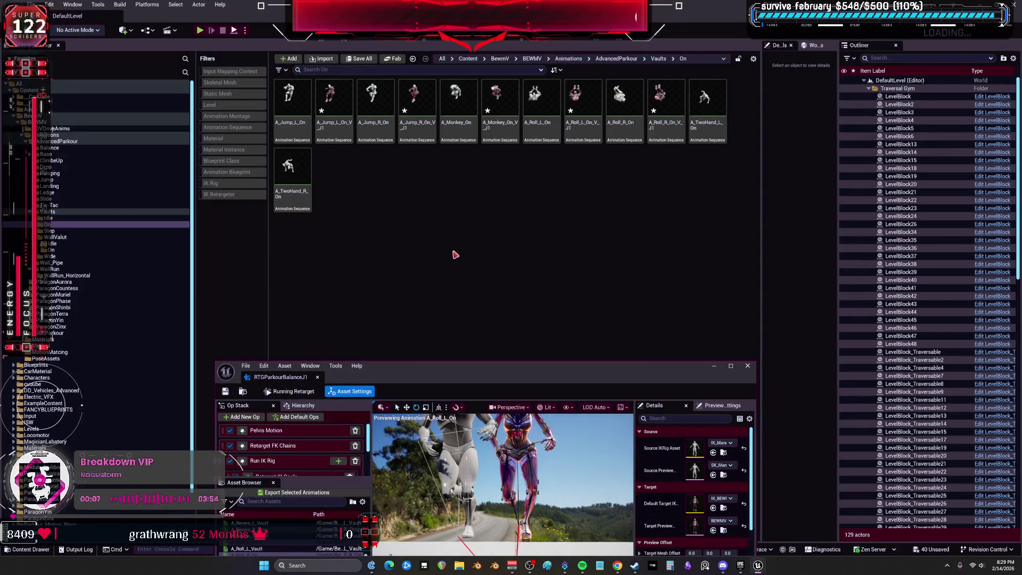
{"action": "double_click", "coordinate": [532, 367]}
{"action": "scroll", "coordinate": [116, 351], "scroll_direction": "down", "scroll_amount": 10}
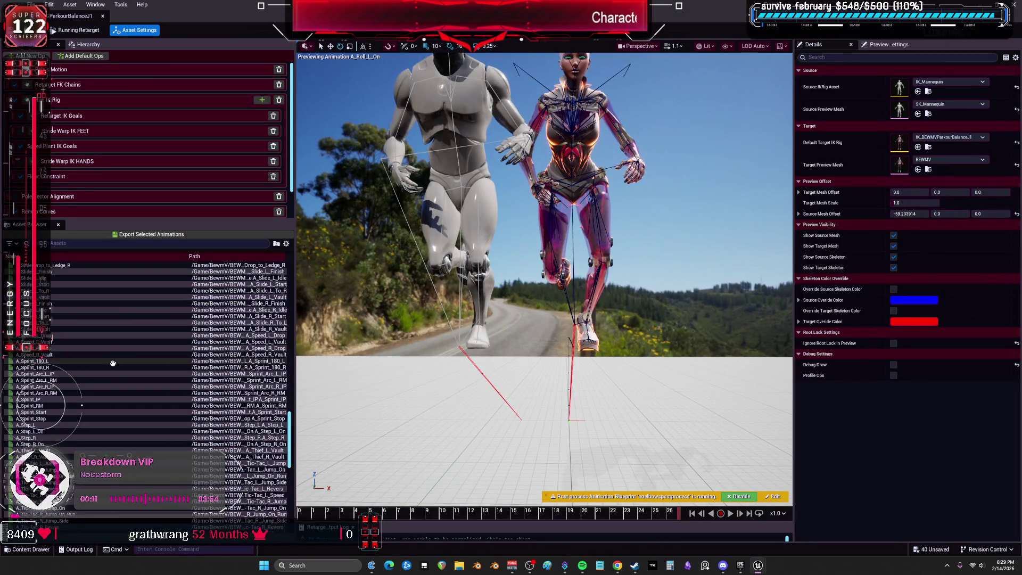
{"action": "left_click", "coordinate": [133, 419]}
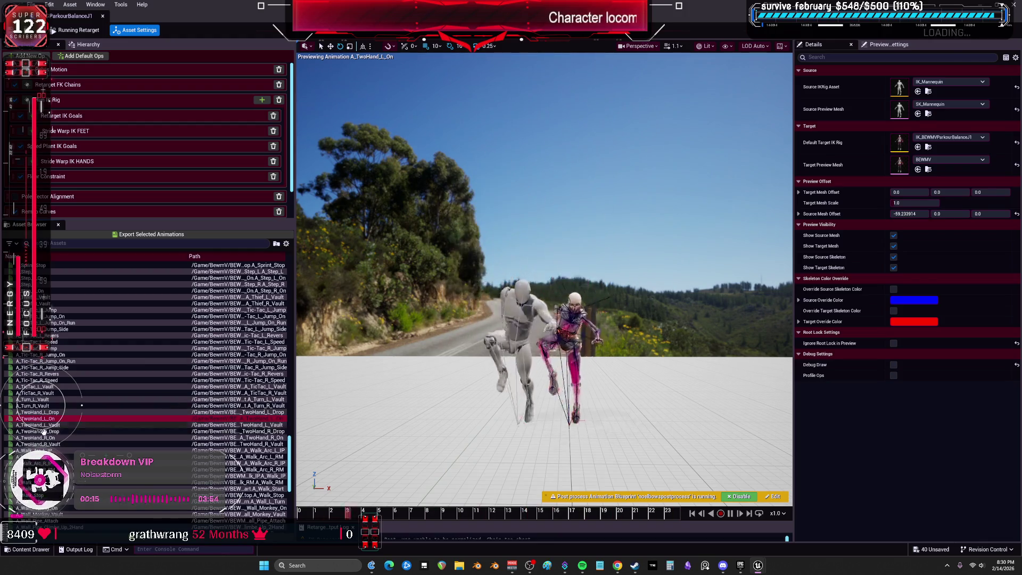
{"action": "left_click", "coordinate": [47, 438]}
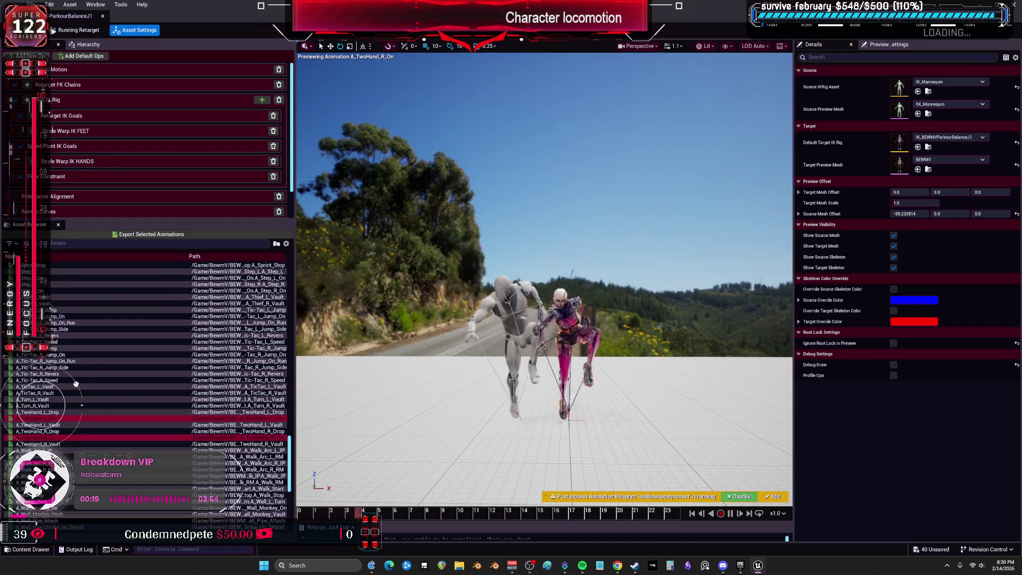
Export both TwoHand clips into Vaults/On with the suffix _V_J1
{"action": "left_click", "coordinate": [151, 234]}
{"action": "left_click", "coordinate": [538, 358]}
{"action": "type", "text": "_V_J1"}
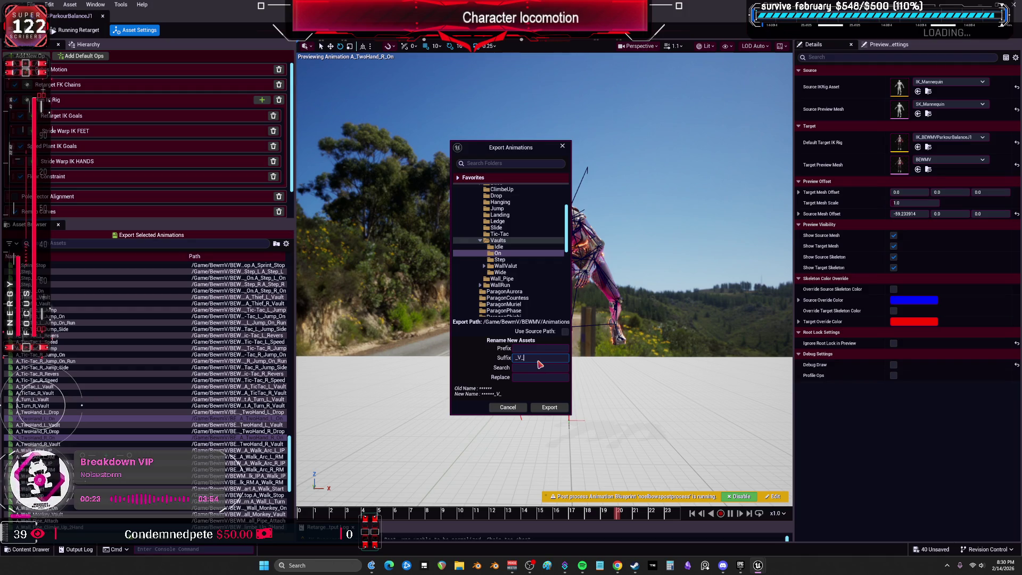
{"action": "left_click", "coordinate": [550, 407]}
{"action": "left_click", "coordinate": [584, 315]}
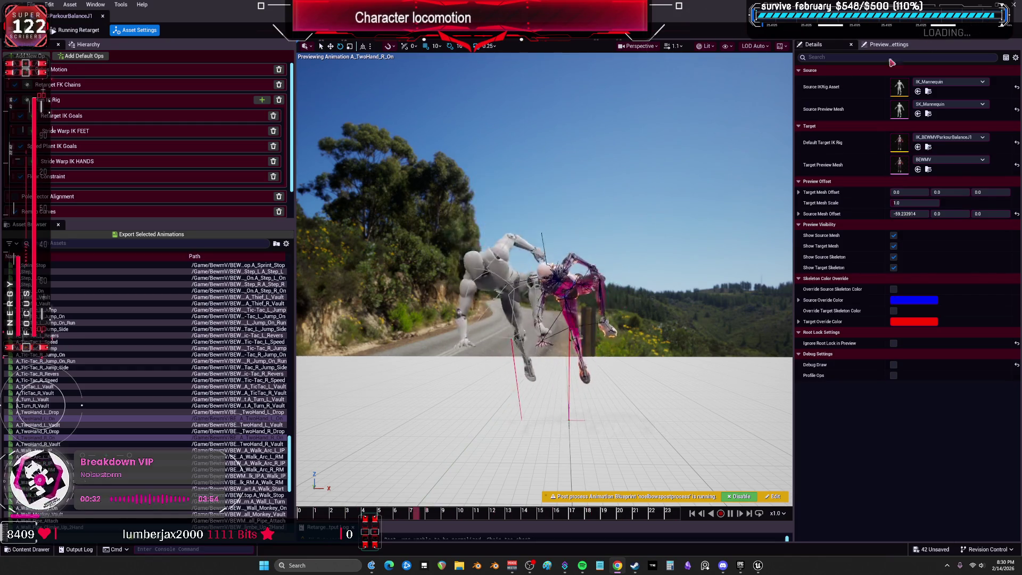
{"action": "key", "text": "super+Down"}
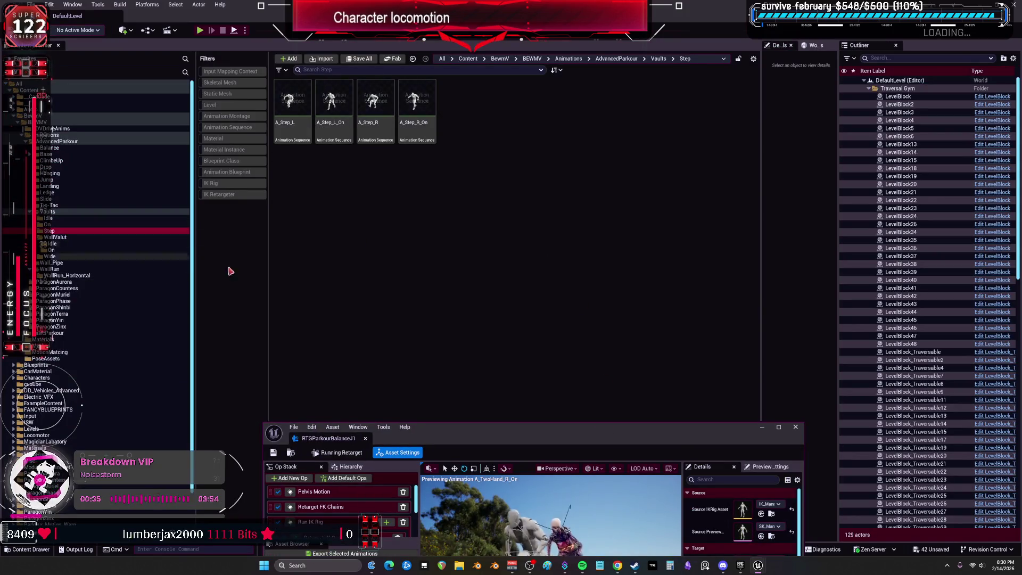
Check the Vaults Step folder contents, then preview A_Step_L_On and A_Step_L in the maximized retargeter
{"action": "left_click_drag", "start_coordinate": [490, 444], "coordinate": [486, 199]}
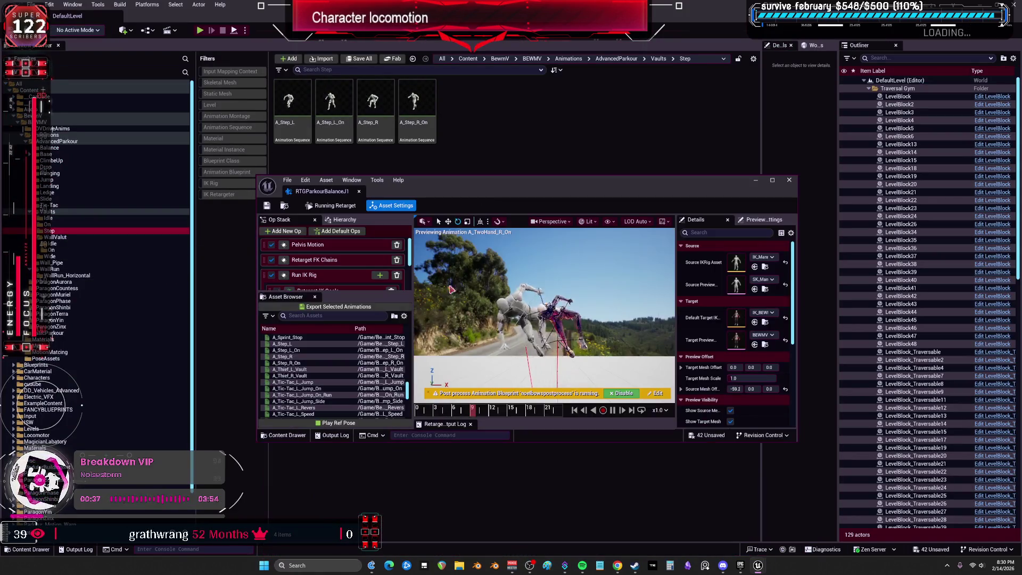
{"action": "double_click", "coordinate": [540, 192]}
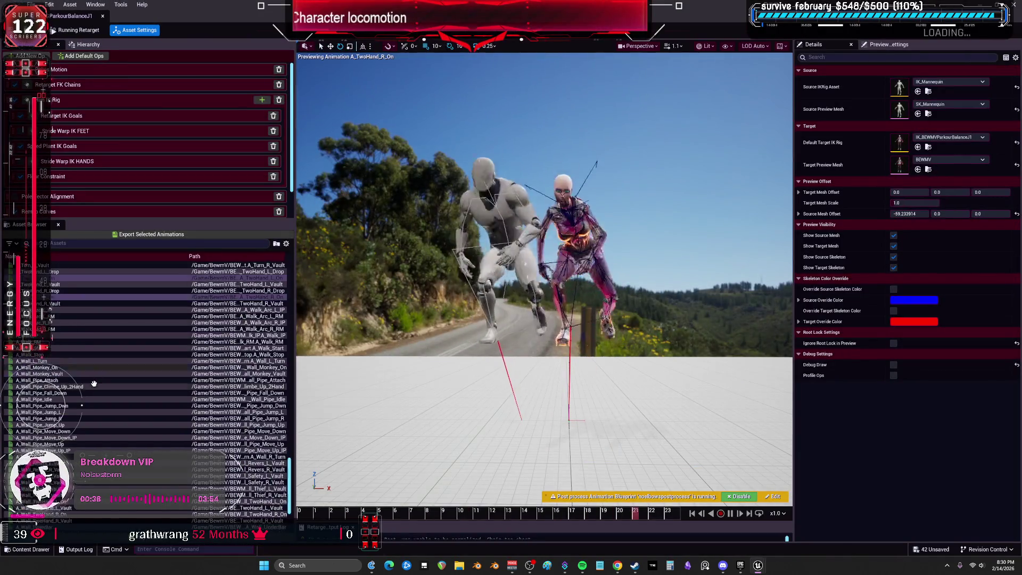
{"action": "scroll", "coordinate": [110, 385], "scroll_direction": "up", "scroll_amount": 3}
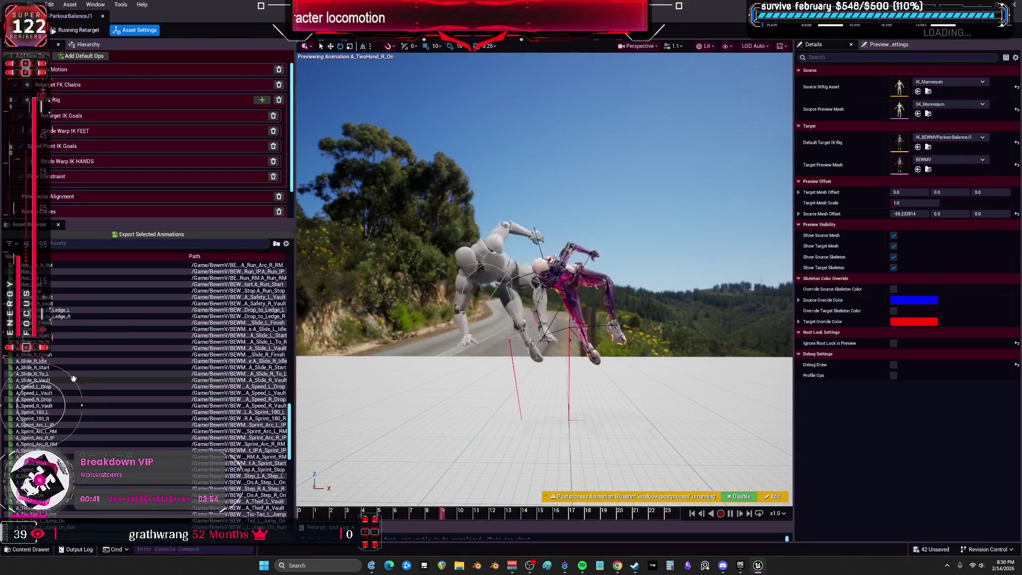
{"action": "scroll", "coordinate": [61, 420], "scroll_direction": "down", "scroll_amount": 2}
{"action": "left_click", "coordinate": [56, 444]}
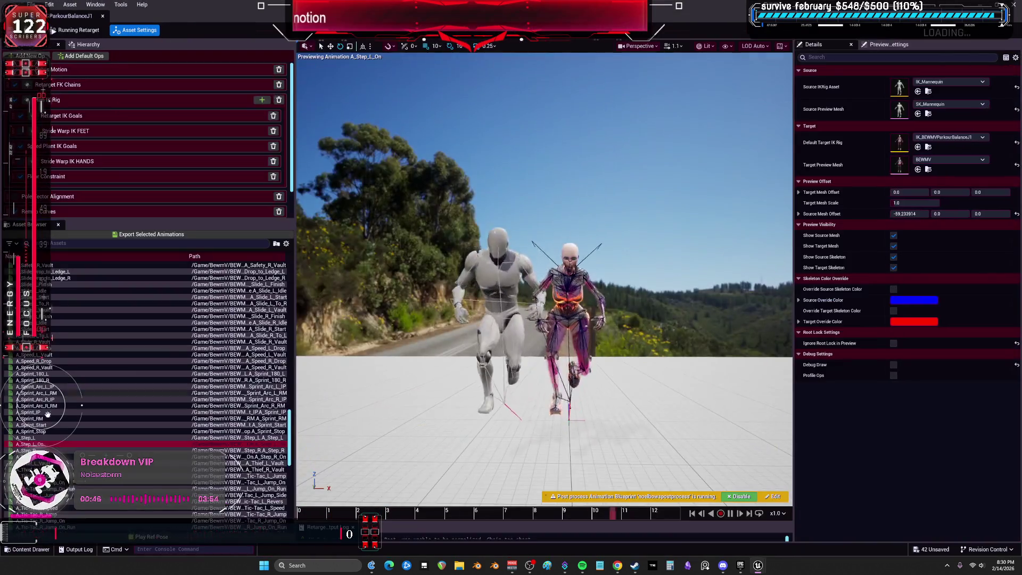
{"action": "left_click", "coordinate": [44, 437]}
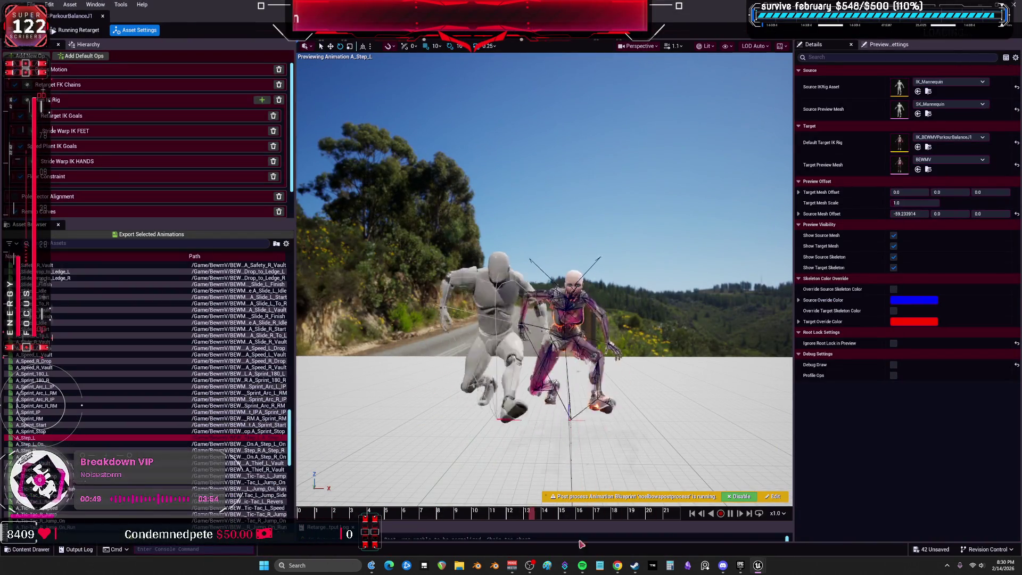
Orbit close to the target character to inspect A_Step_L on its body, then reframe both characters
{"action": "mouse_move", "coordinate": [533, 372]}
{"action": "left_mouse_down"}
{"action": "mouse_move", "coordinate": [596, 365]}
{"action": "mouse_move", "coordinate": [575, 367]}
{"action": "left_mouse_up"}
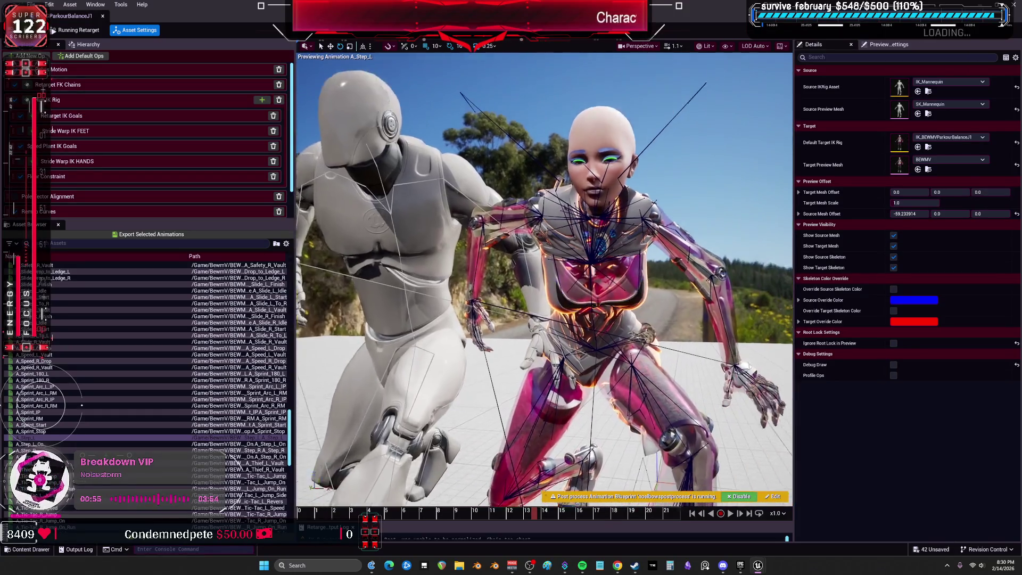
{"action": "left_click_drag", "start_coordinate": [575, 367], "coordinate": [586, 361]}
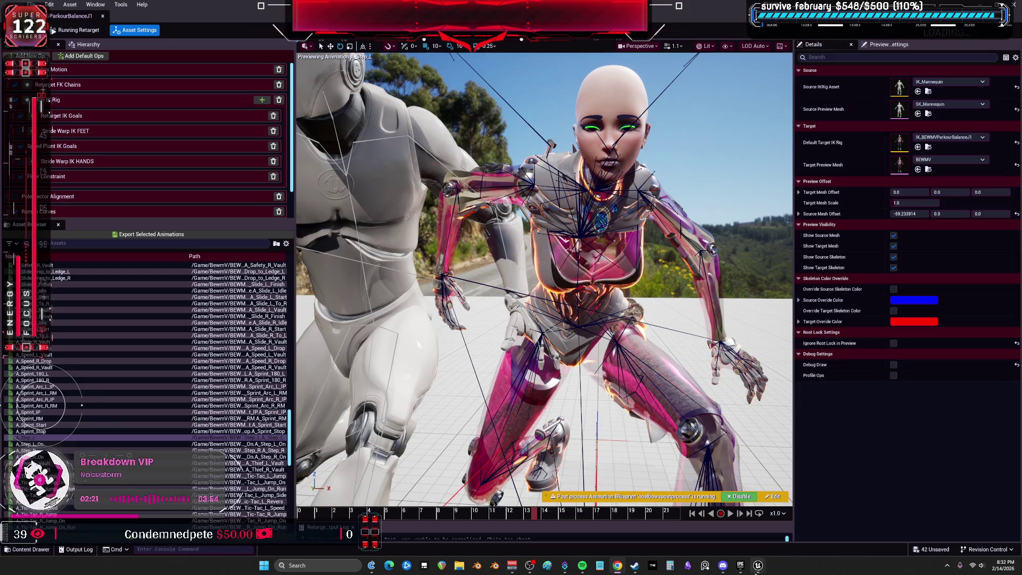
{"action": "key", "text": "f"}
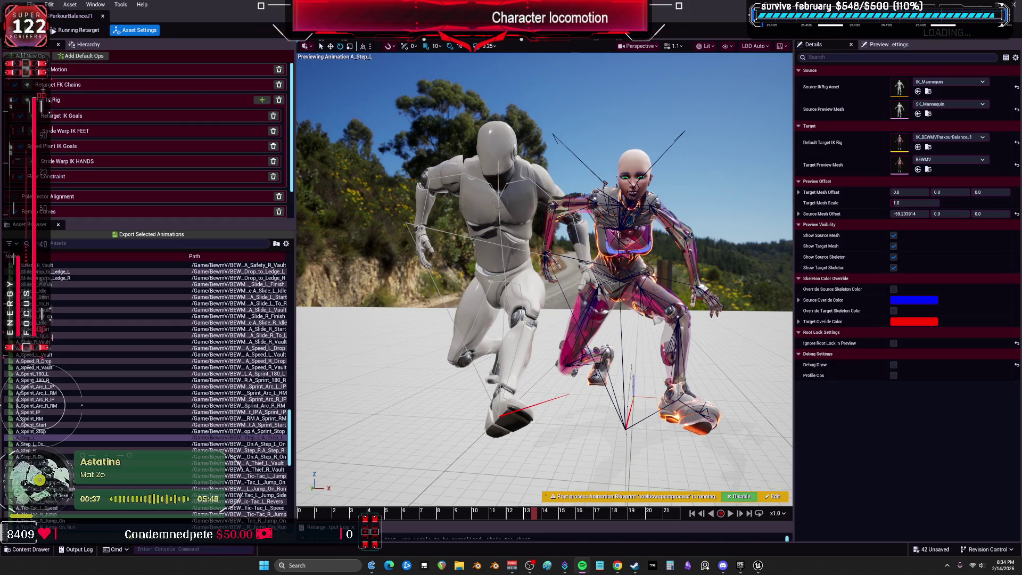
From a low camera near the characters' legs, preview A_Step_R and then A_Step_L_On
{"action": "left_click_drag", "start_coordinate": [744, 284], "coordinate": [777, 282]}
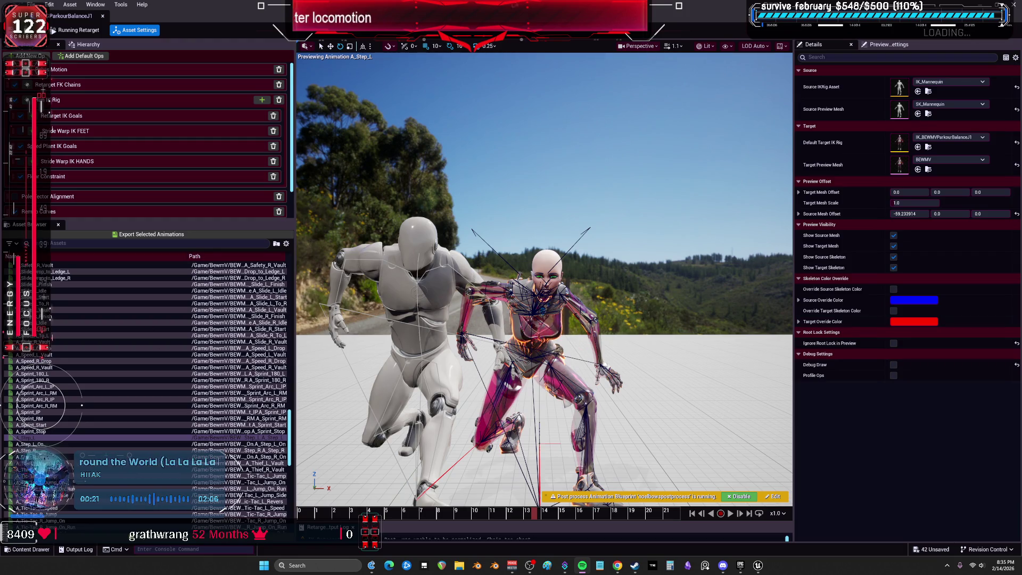
{"action": "key", "text": "super+Down"}
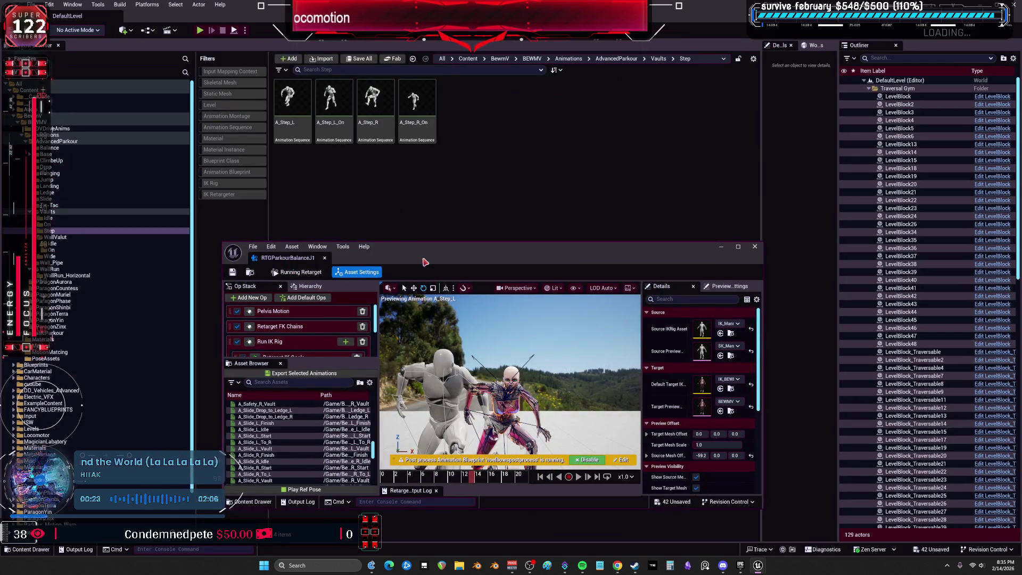
{"action": "double_click", "coordinate": [424, 262]}
{"action": "left_click_drag", "start_coordinate": [479, 319], "coordinate": [666, 472]}
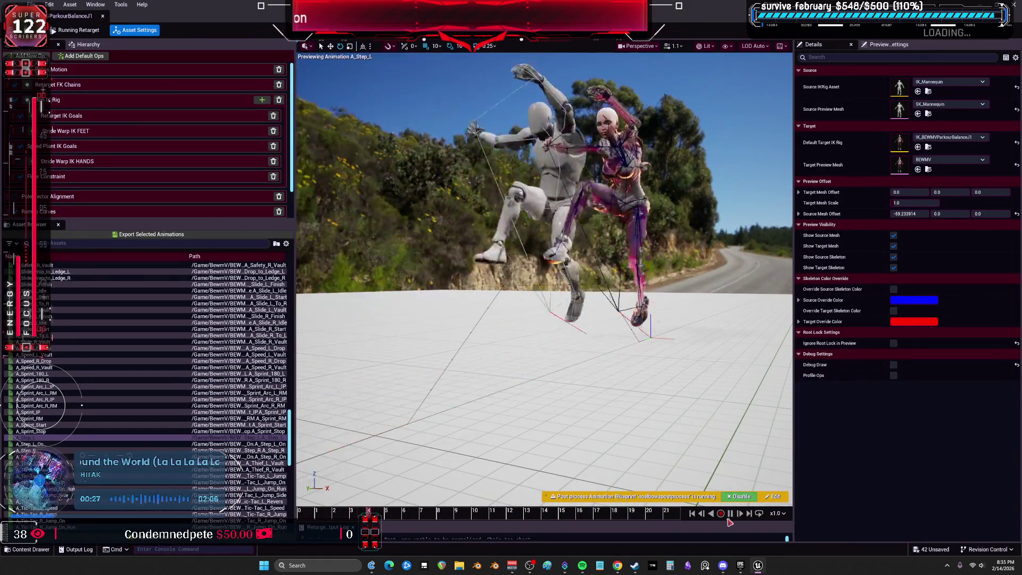
{"action": "mouse_move", "coordinate": [583, 348]}
{"action": "left_mouse_down"}
{"action": "mouse_move", "coordinate": [479, 287]}
{"action": "mouse_move", "coordinate": [479, 245]}
{"action": "mouse_move", "coordinate": [463, 240]}
{"action": "left_mouse_up"}
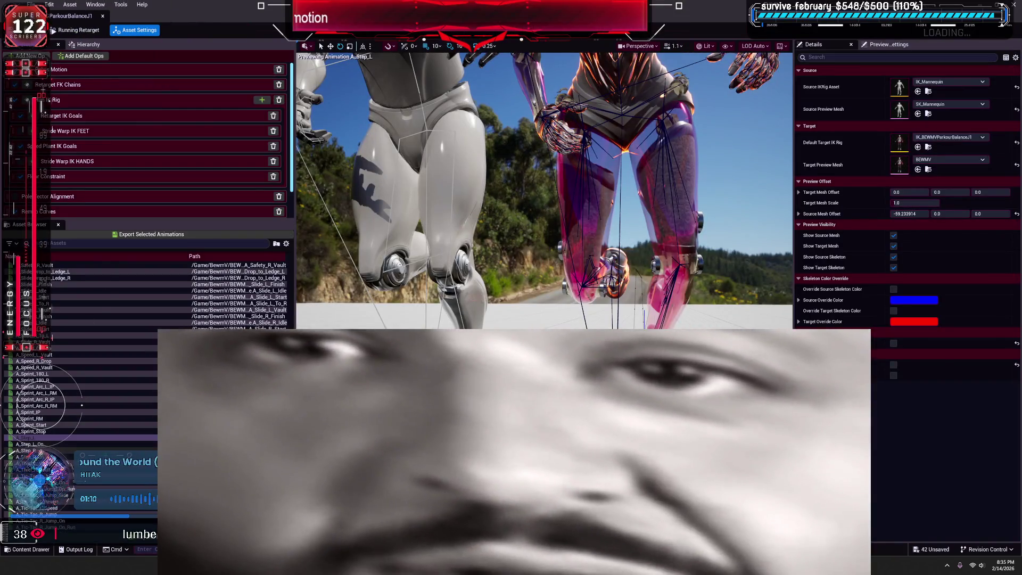
{"action": "left_click", "coordinate": [29, 451]}
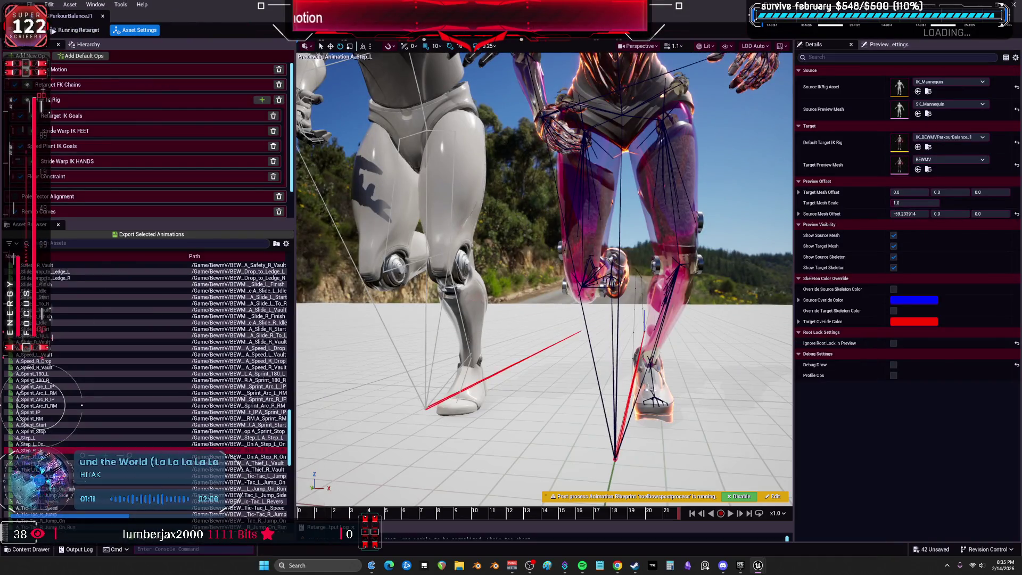
{"action": "left_click", "coordinate": [46, 442]}
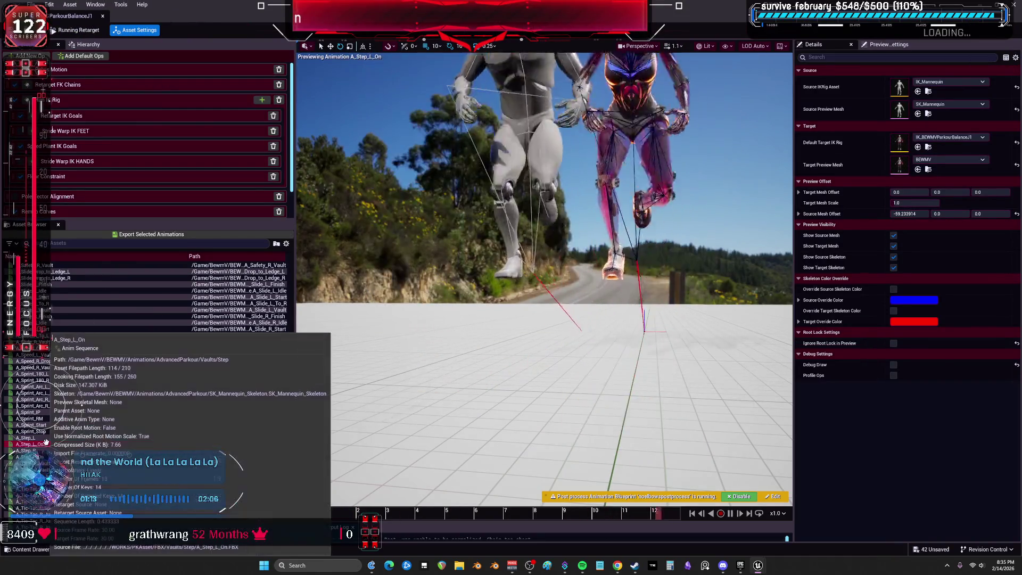
Select A_Step_L through A_Step_R_On and start entering the export suffix in Export Animations
{"action": "left_click", "coordinate": [47, 457]}
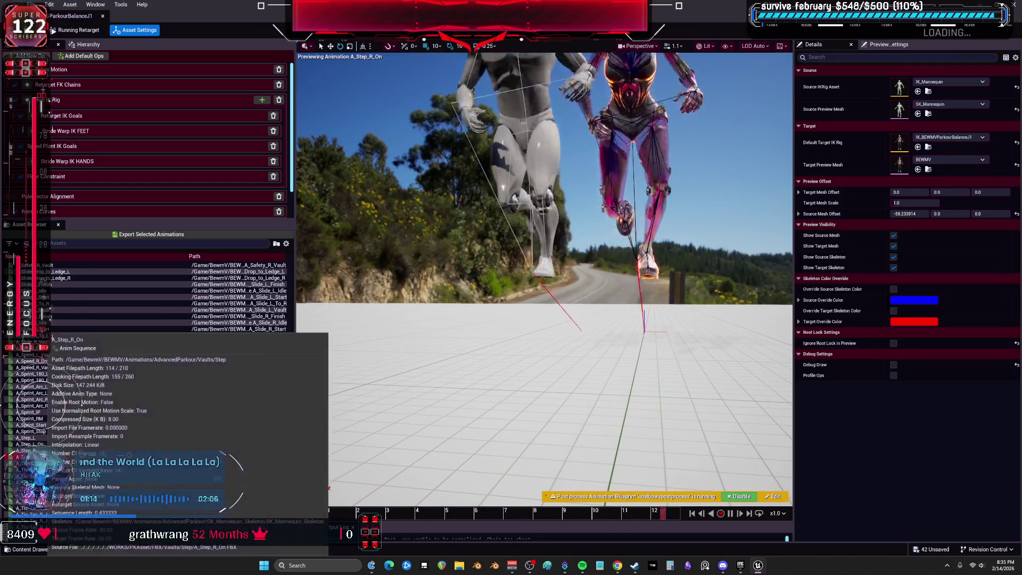
{"action": "left_click", "coordinate": [38, 442]}
{"action": "left_click", "coordinate": [38, 457], "text": "shift"}
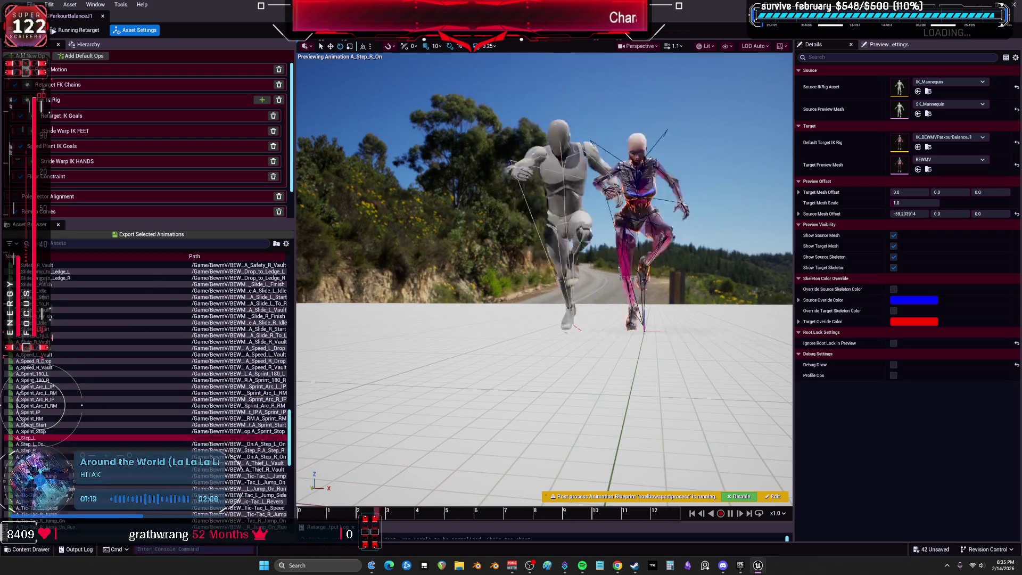
{"action": "left_click", "coordinate": [149, 235]}
{"action": "left_click", "coordinate": [526, 357]}
{"action": "type", "text": "v_j1"}
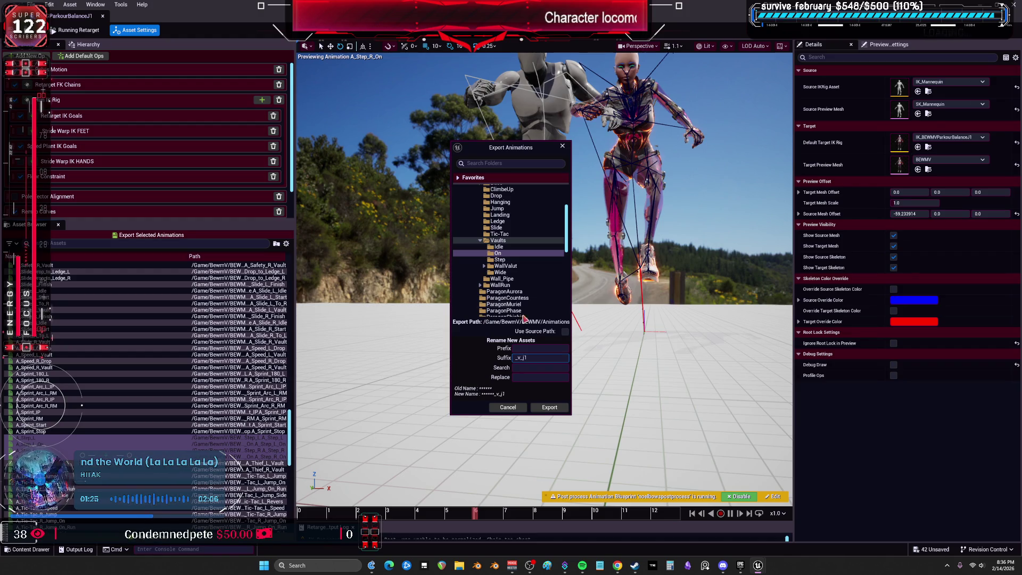
Choose the Vaults/Step folder, correct the suffix to _V_J1, and export the four step animations
{"action": "left_click", "coordinate": [509, 260]}
{"action": "left_click", "coordinate": [524, 357]}
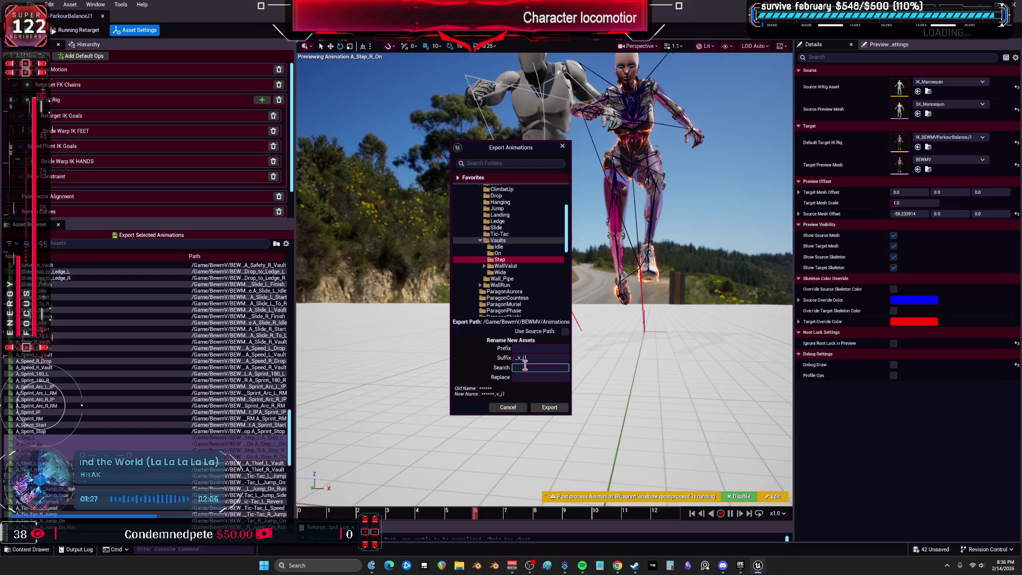
{"action": "key", "text": "BackSpace"}
{"action": "type", "text": "V"}
{"action": "key", "text": "BackSpace"}
{"action": "type", "text": "J"}
{"action": "left_click", "coordinate": [538, 408]}
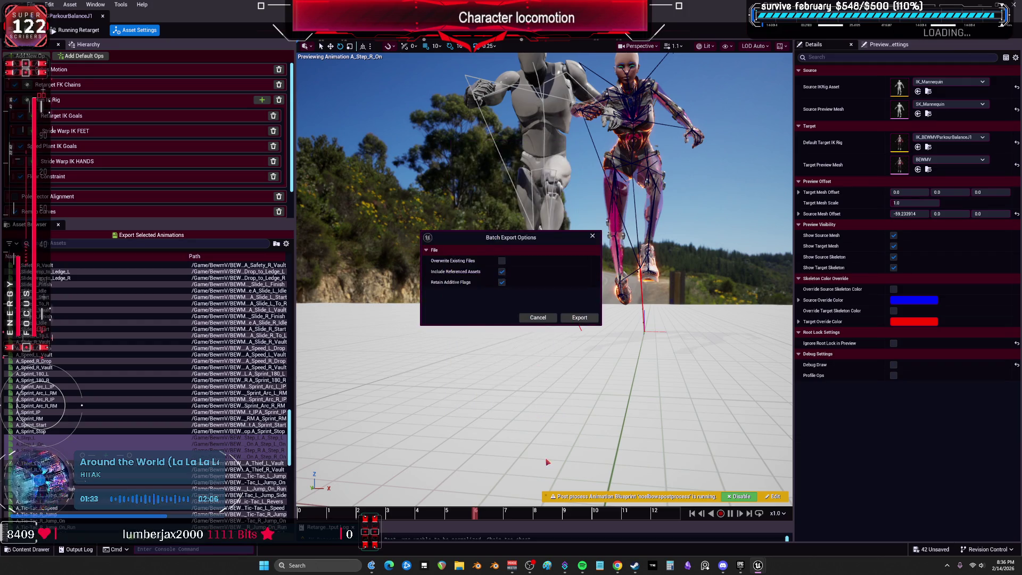
{"action": "left_click", "coordinate": [582, 317]}
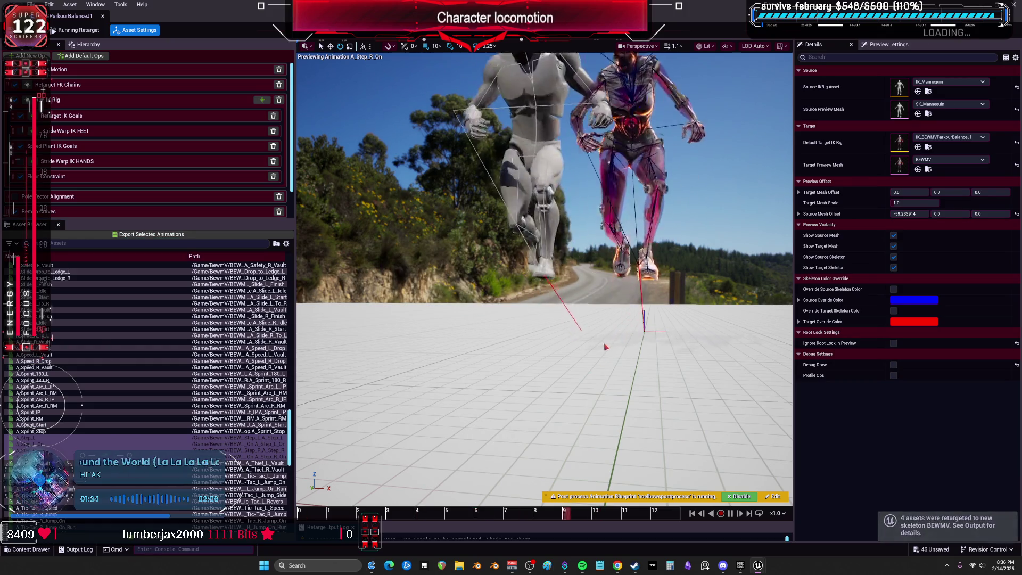